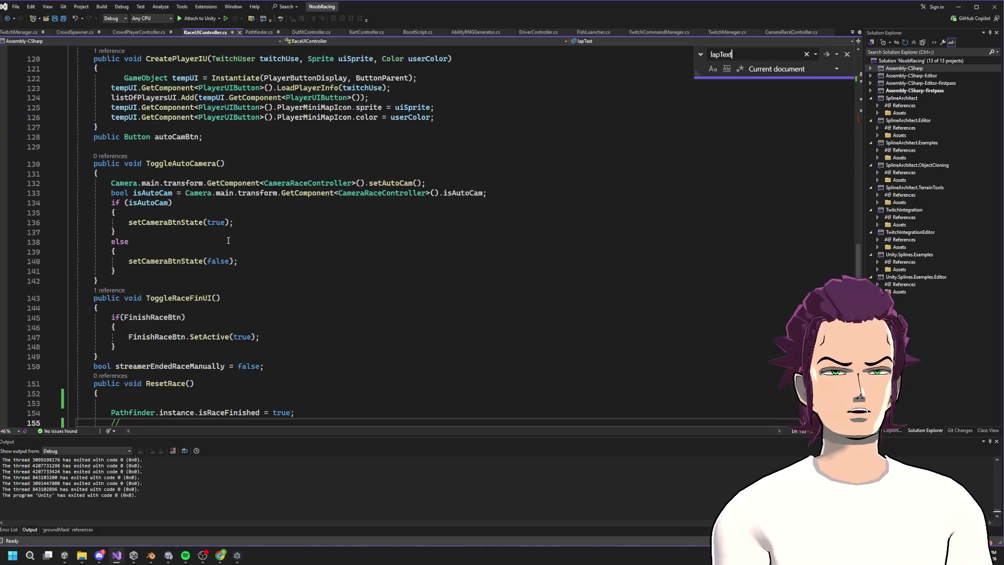
# - Add lapText.transform.gameObject.SetActive(false); below the ResetRace comment, save, and begin a 'mini' line
pyautogui.scroll(-2, 146, 284)
pyautogui.click(140, 365)
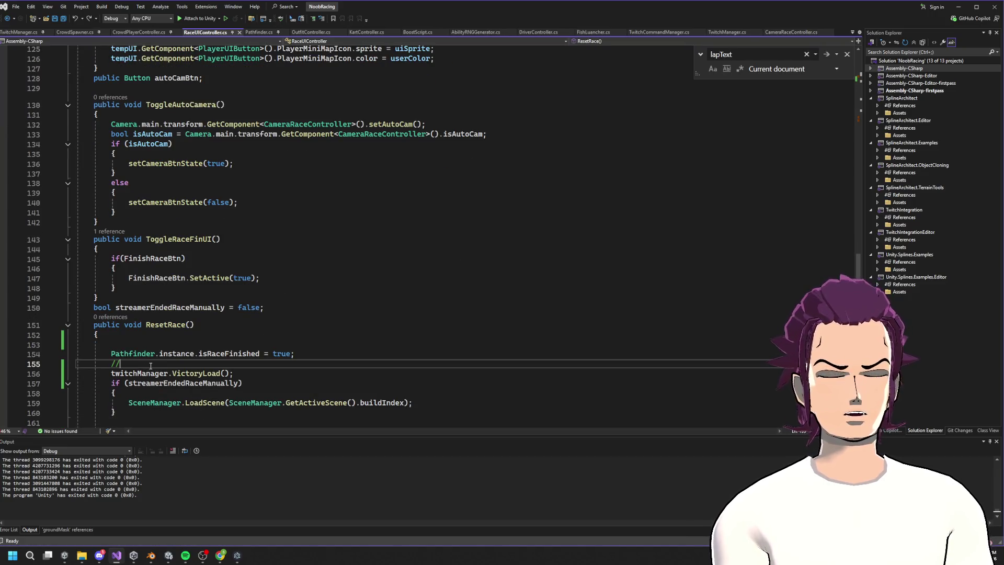
pyautogui.press('Return')
pyautogui.write('Lap')
pyautogui.press('Tab')
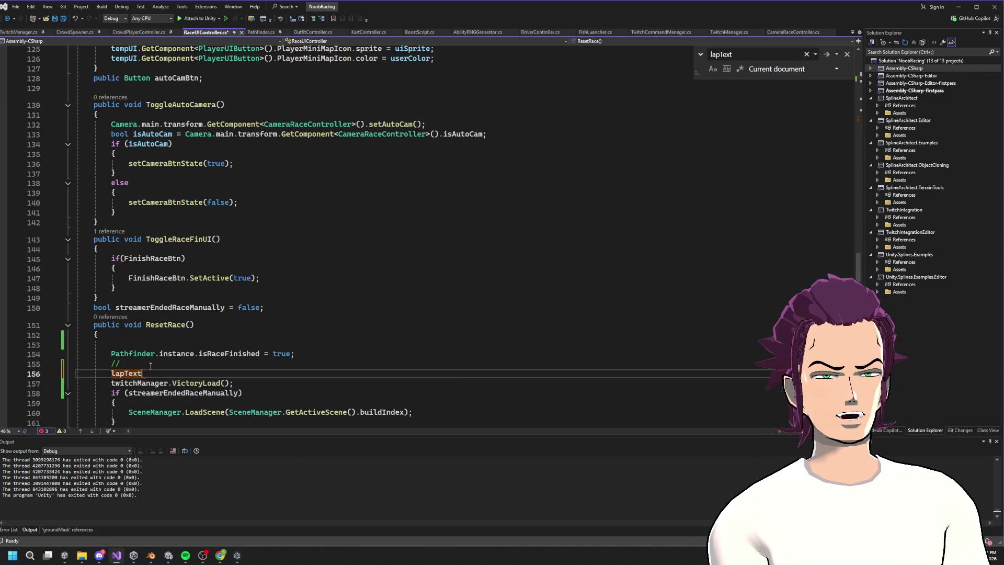
pyautogui.write('.transform.')
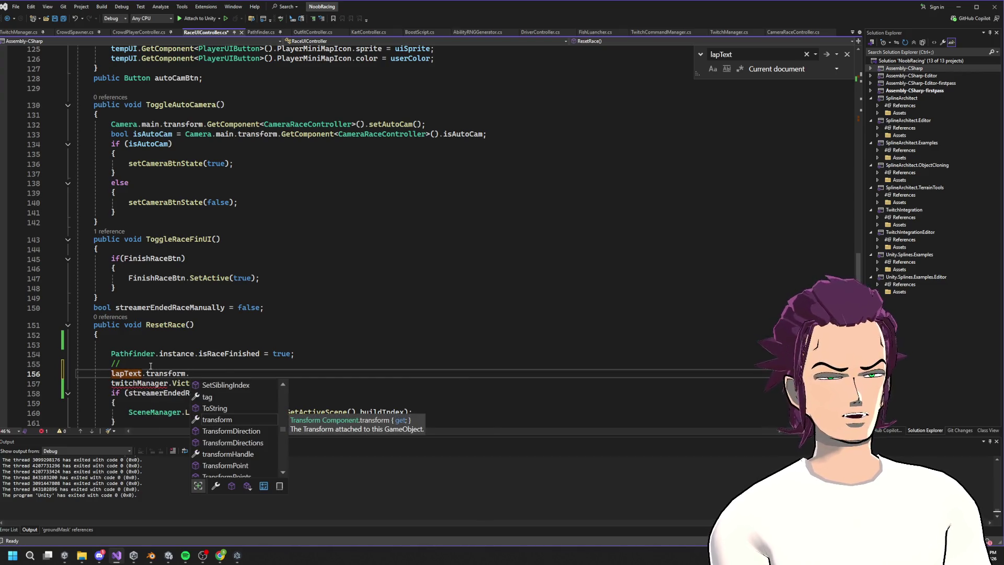
pyautogui.write('gameObject.')
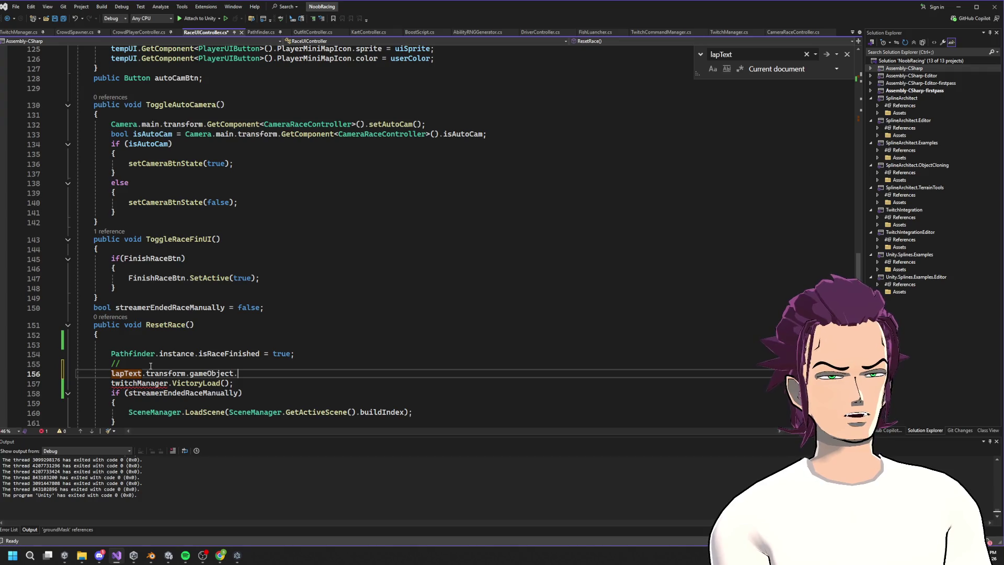
pyautogui.write(',se')
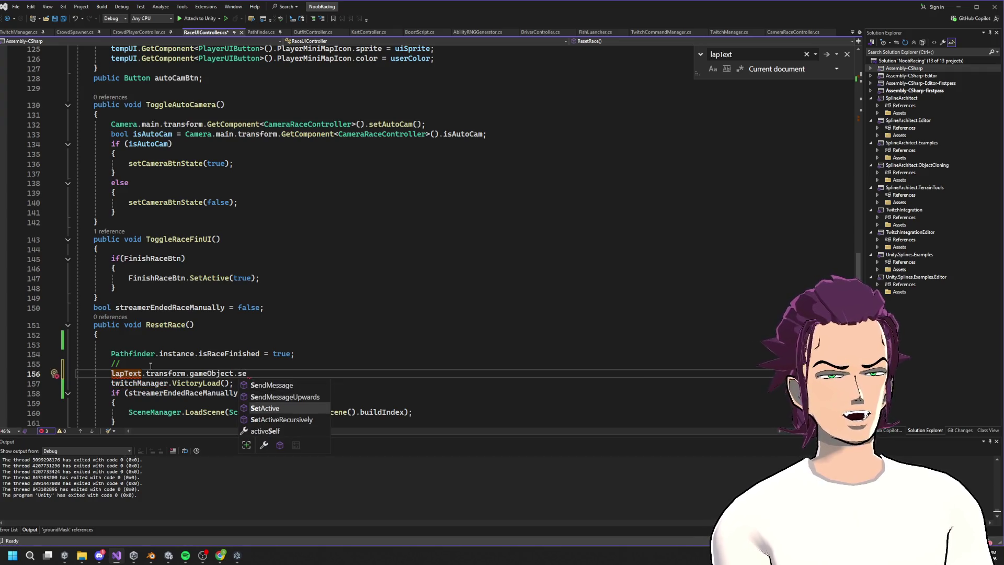
pyautogui.write('(false);')
pyautogui.hotkey('ctrl', 's')
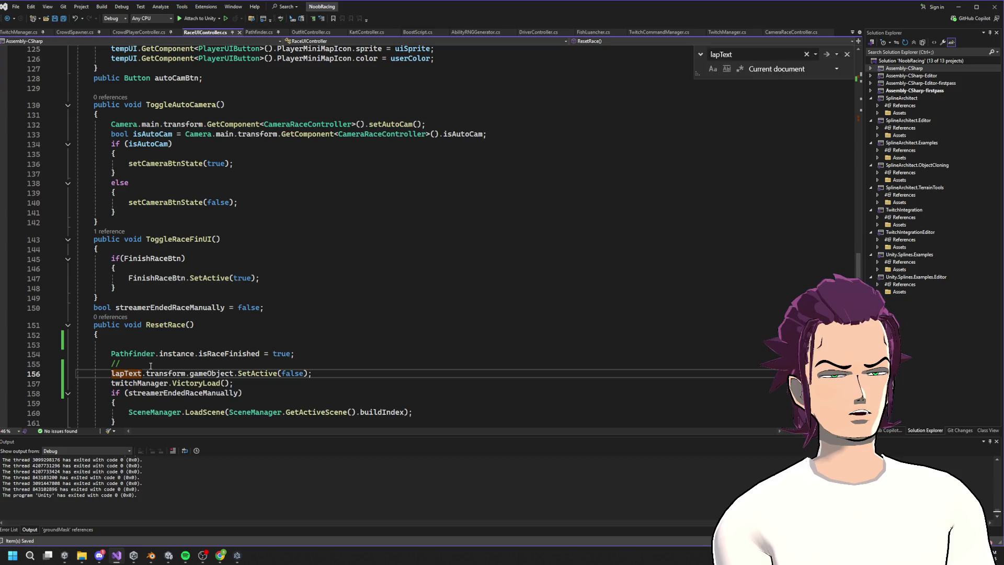
pyautogui.press('Return')
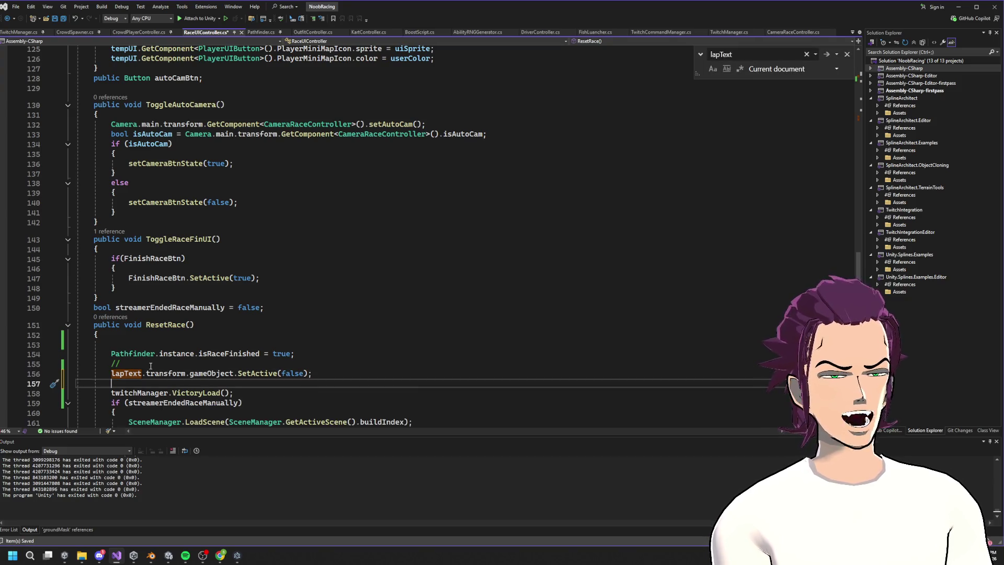
pyautogui.write('mini')
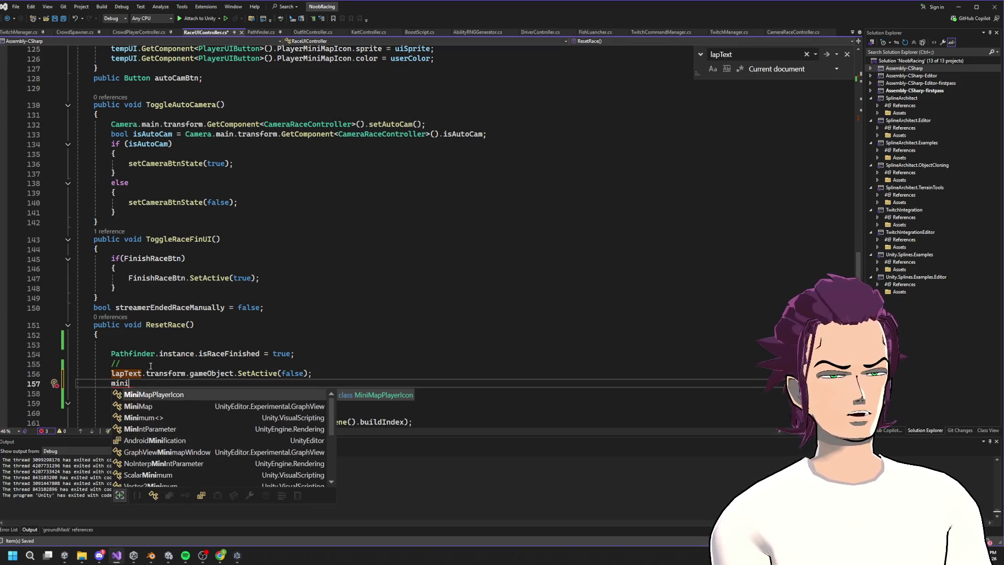
# - Declare 'public RawImage miniMap;' right after the twitchManager field and save the script
pyautogui.click(301, 248)
pyautogui.scroll(20, 304, 235)
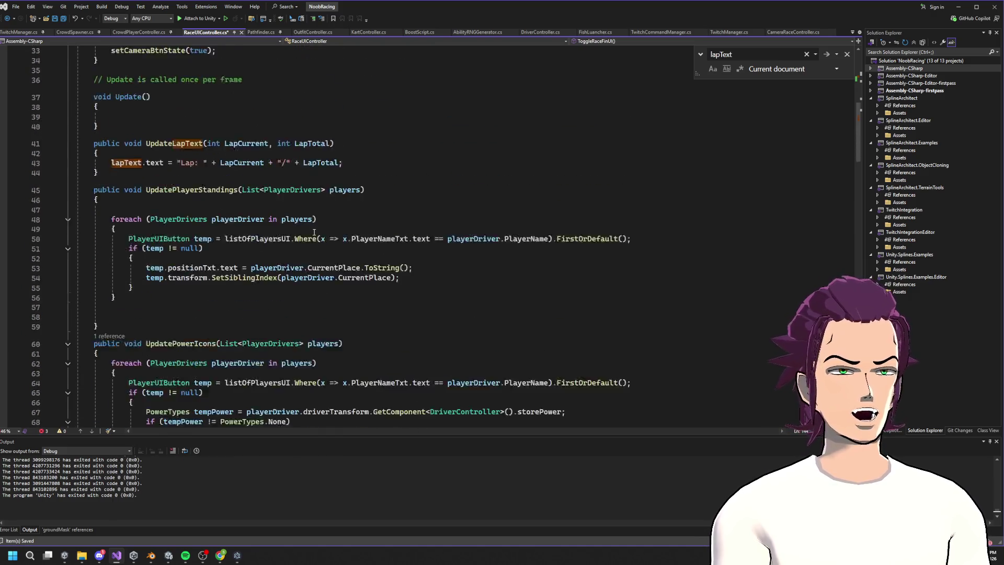
pyautogui.scroll(7, 310, 236)
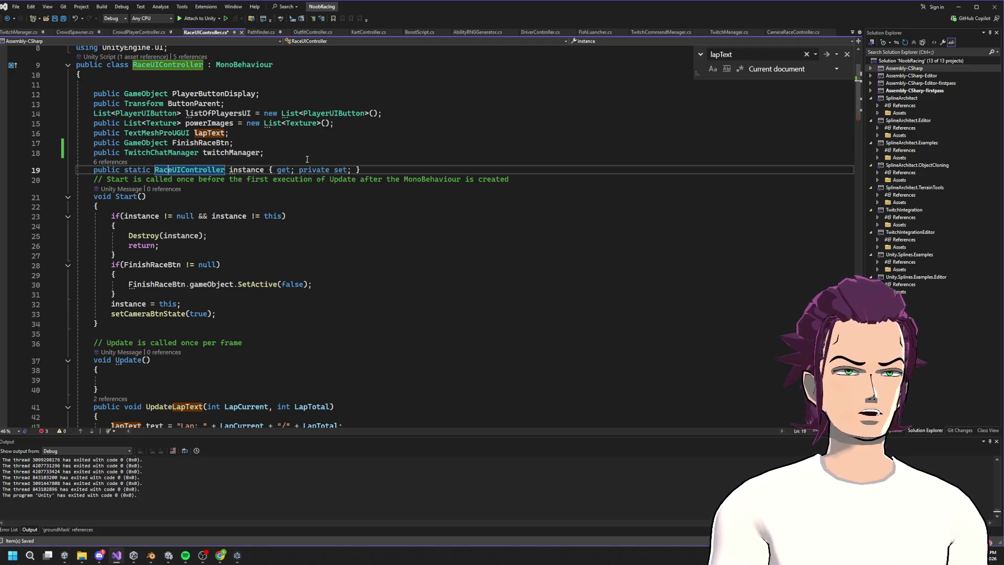
pyautogui.click(322, 152)
pyautogui.press('Return')
pyautogui.write('Raw')
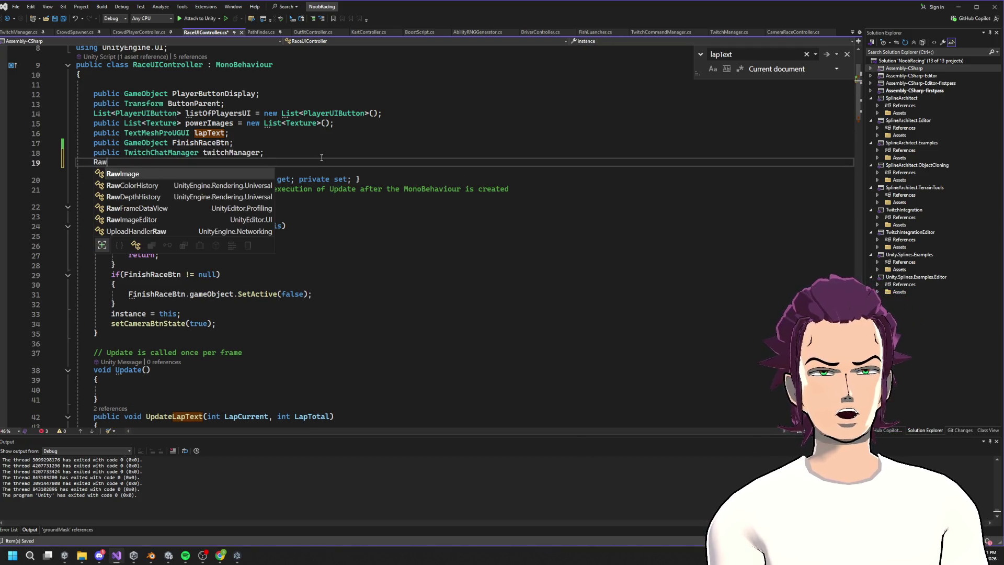
pyautogui.write('Image miniMa')
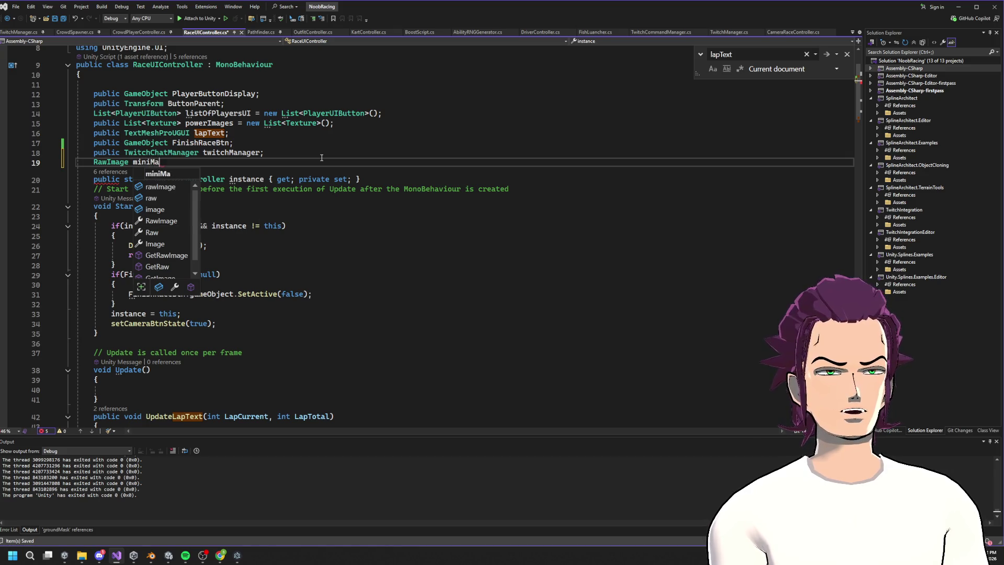
pyautogui.write('p')
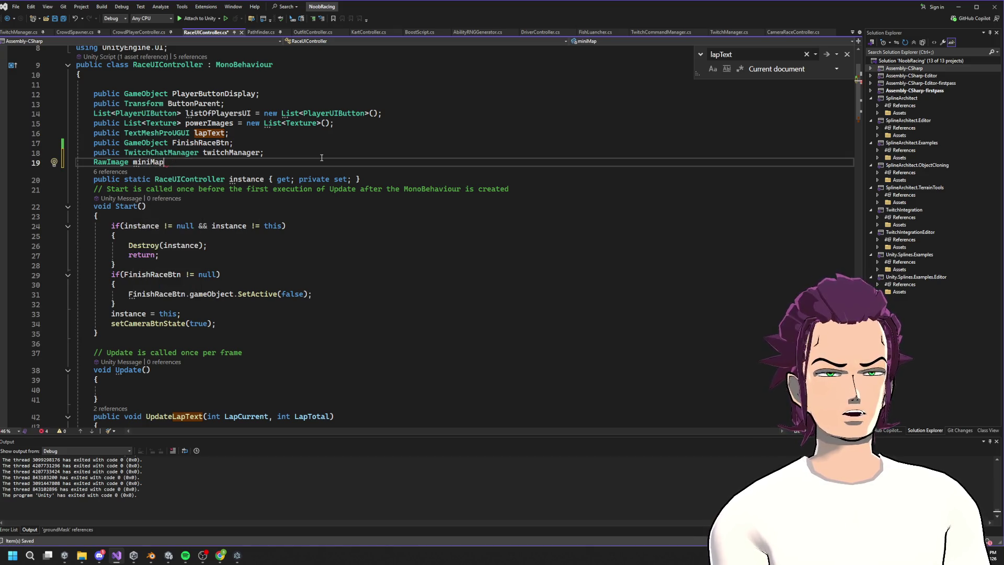
pyautogui.press('Home')
pyautogui.write('public')
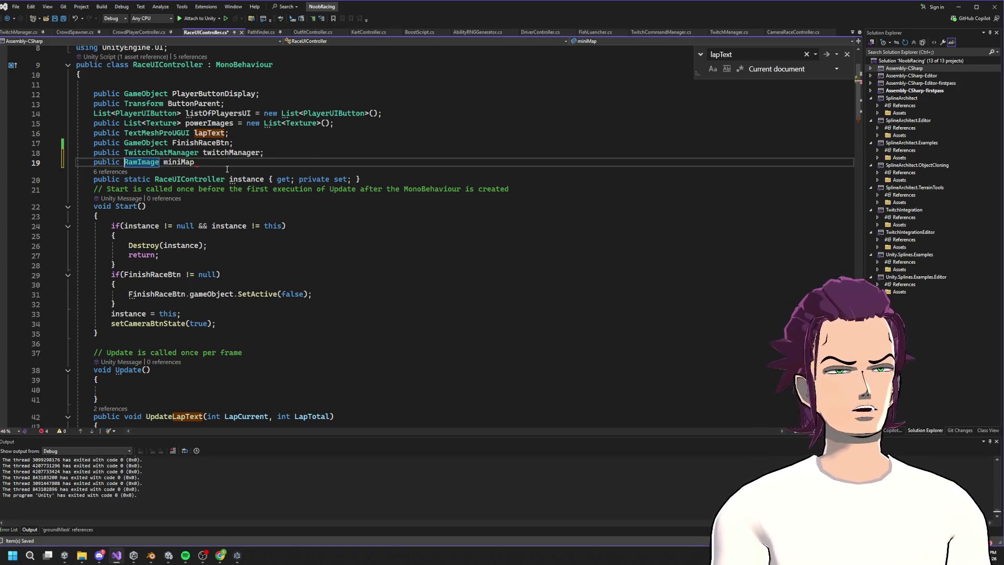
pyautogui.press('End')
pyautogui.hotkey('ctrl', 's')
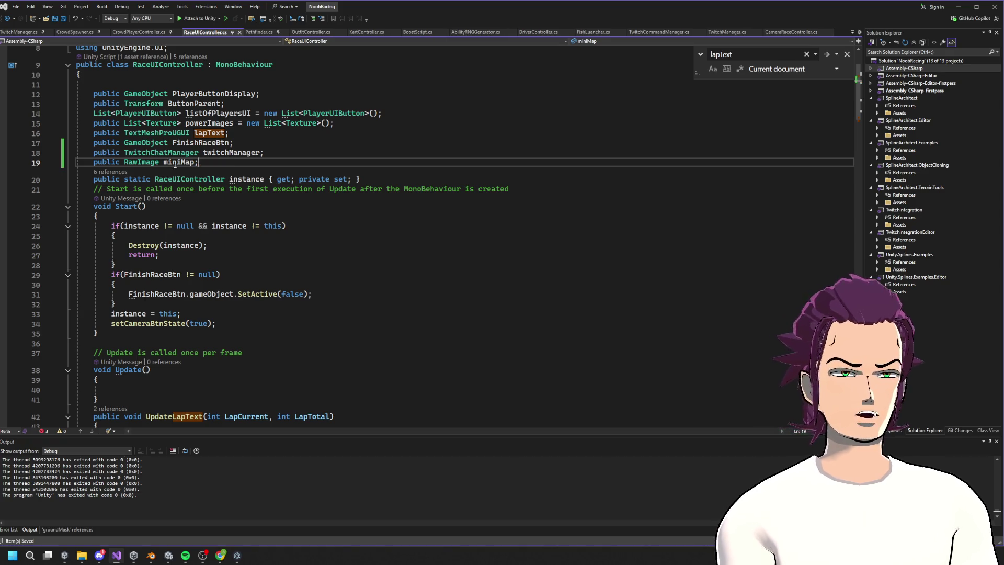
pyautogui.scroll(-20, 174, 164)
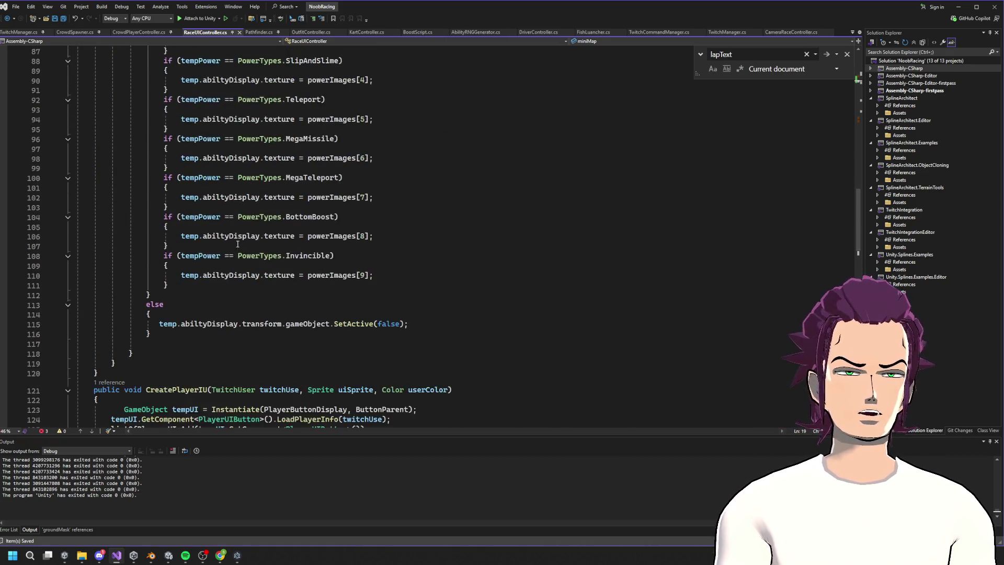
# - Complete the ResetRace line as miniMap.transform.gameObject.SetActive(false); and save the script
pyautogui.scroll(-18, 237, 245)
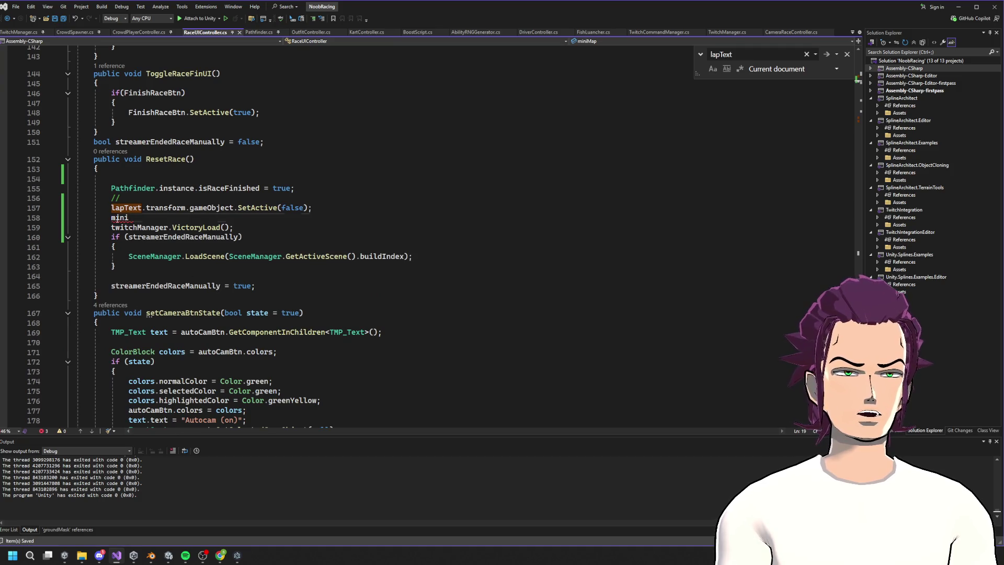
pyautogui.write('Map.tr')
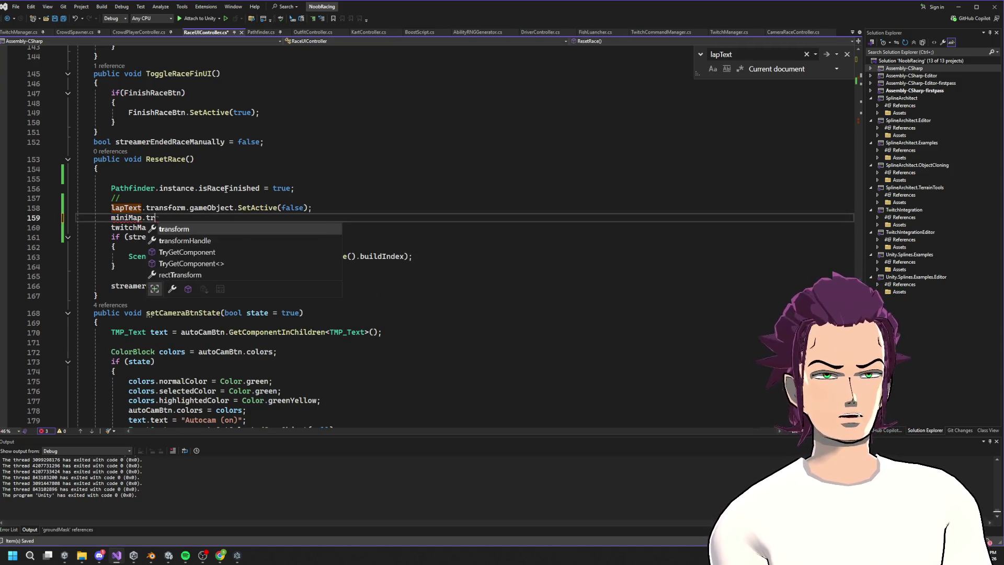
pyautogui.write('ansform.gameObject')
pyautogui.press('Tab')
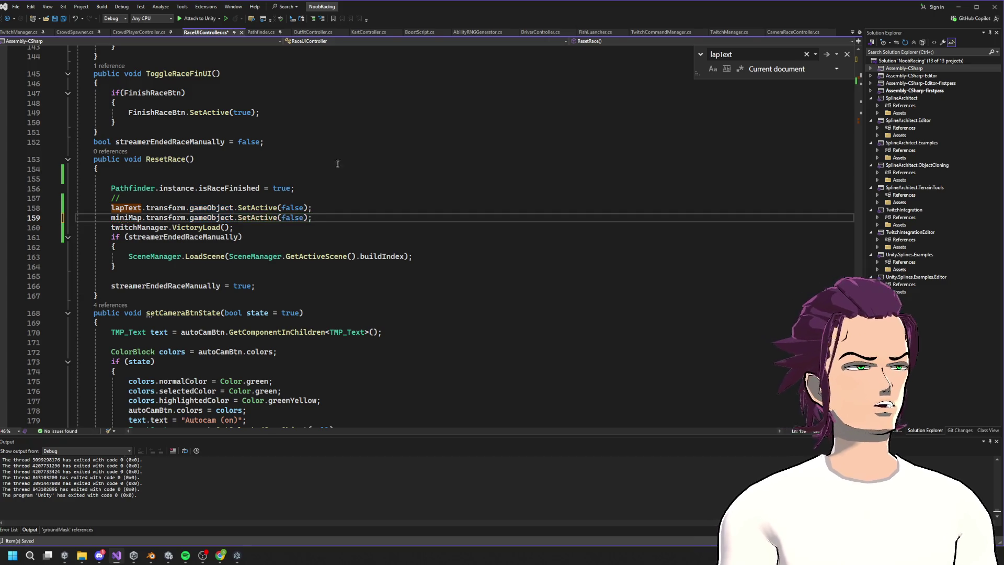
pyautogui.hotkey('ctrl', 's')
pyautogui.hotkey('alt', 'Tab')
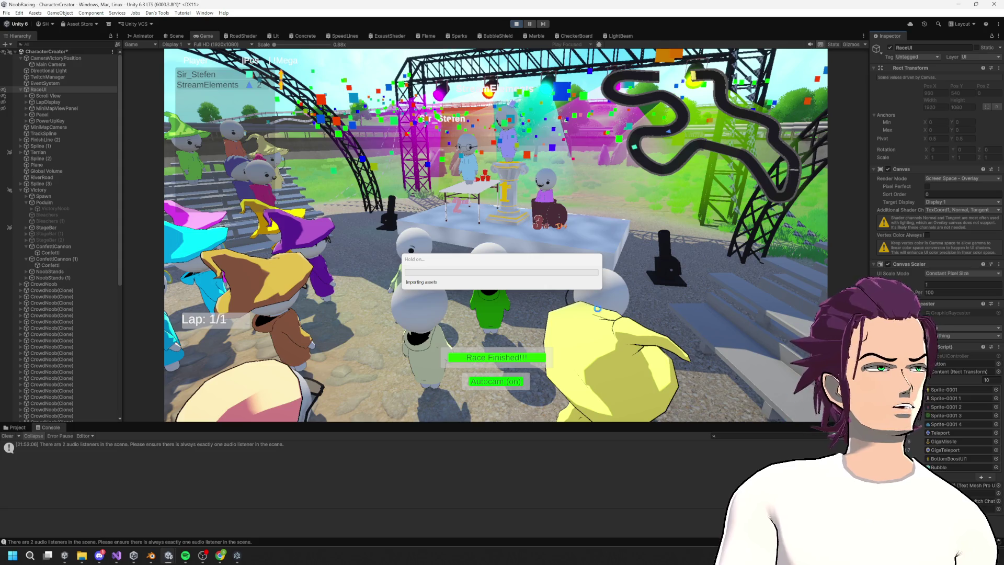
# - Return to the RaceUIController code in Visual Studio once Unity finishes importing
pyautogui.hotkey('alt', 'Tab')
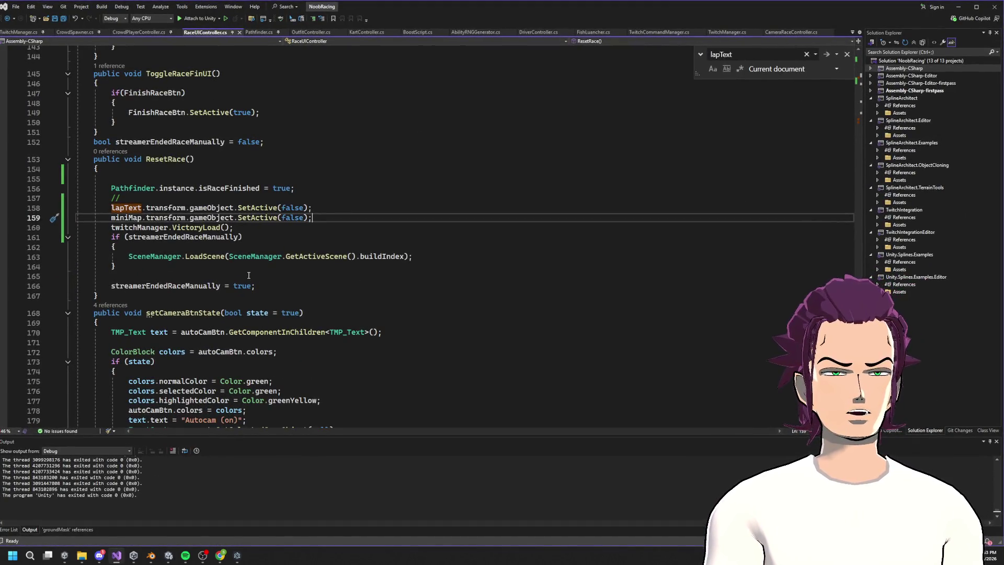
pyautogui.scroll(-6, 307, 214)
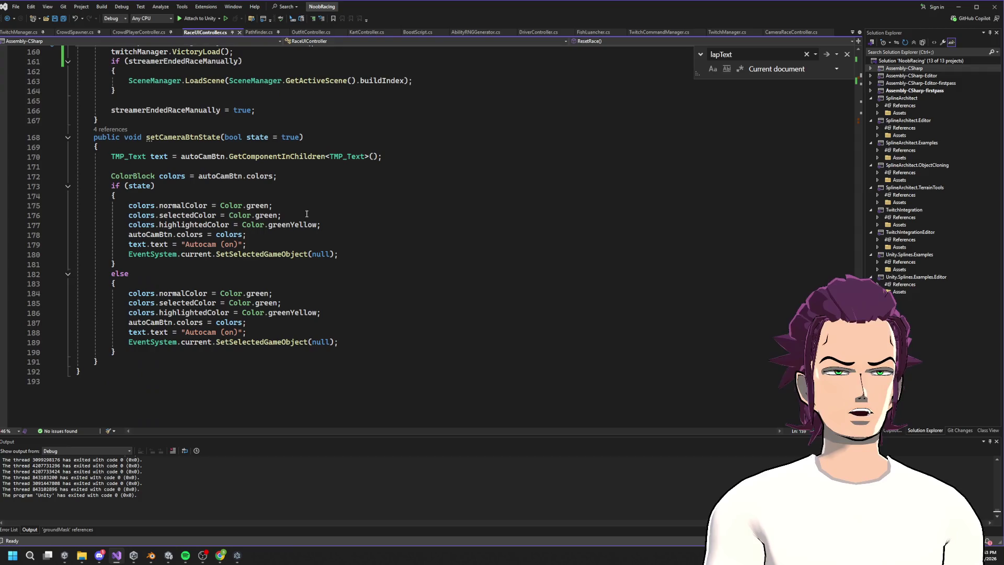
pyautogui.scroll(12, 221, 251)
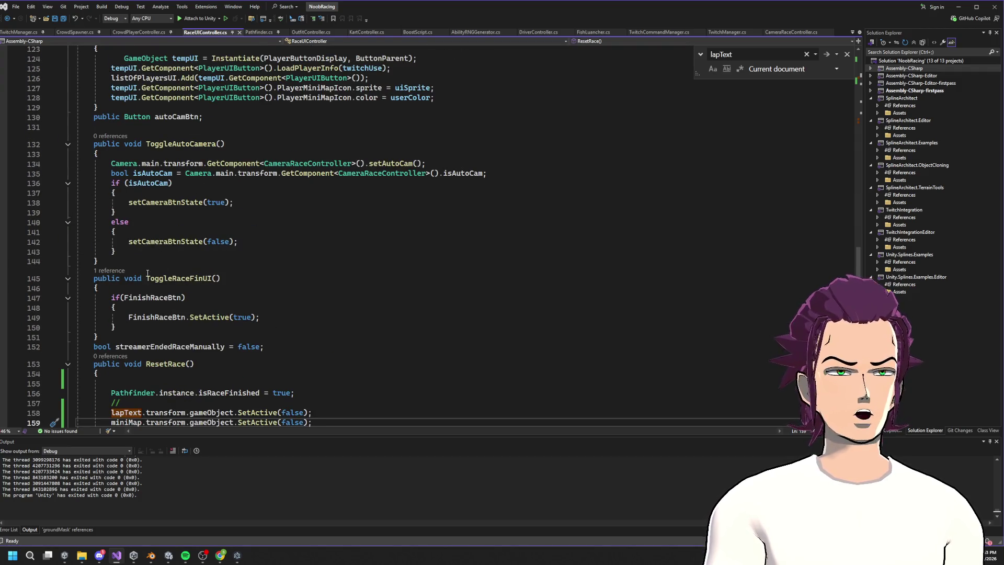
pyautogui.scroll(13, 182, 268)
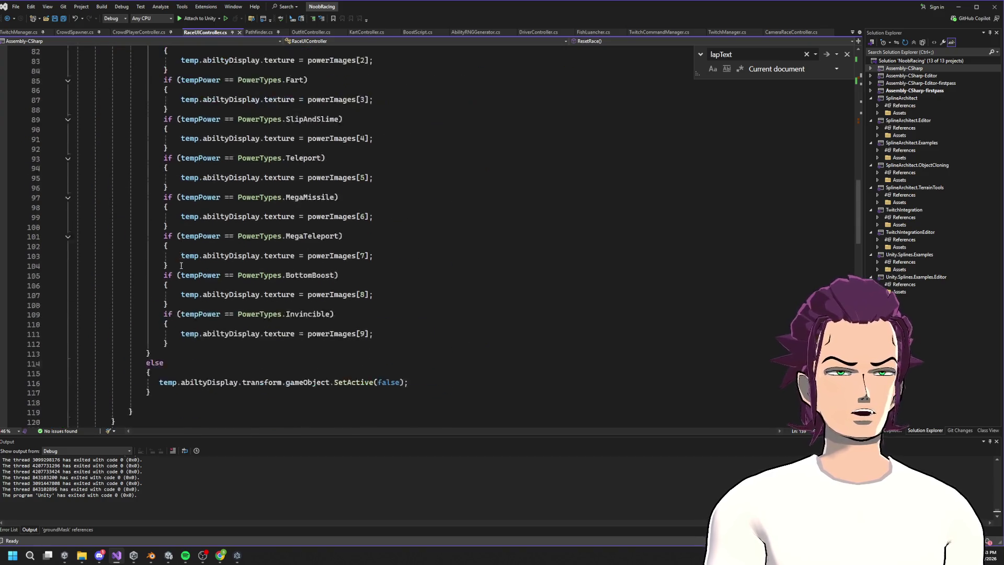
pyautogui.scroll(-8, 198, 249)
pyautogui.click(172, 222)
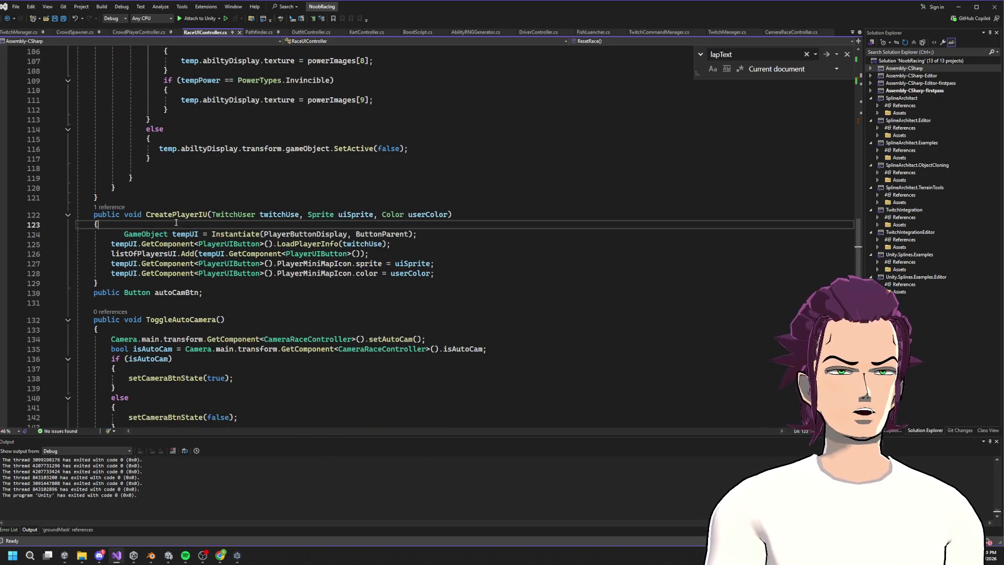
pyautogui.scroll(20, 222, 216)
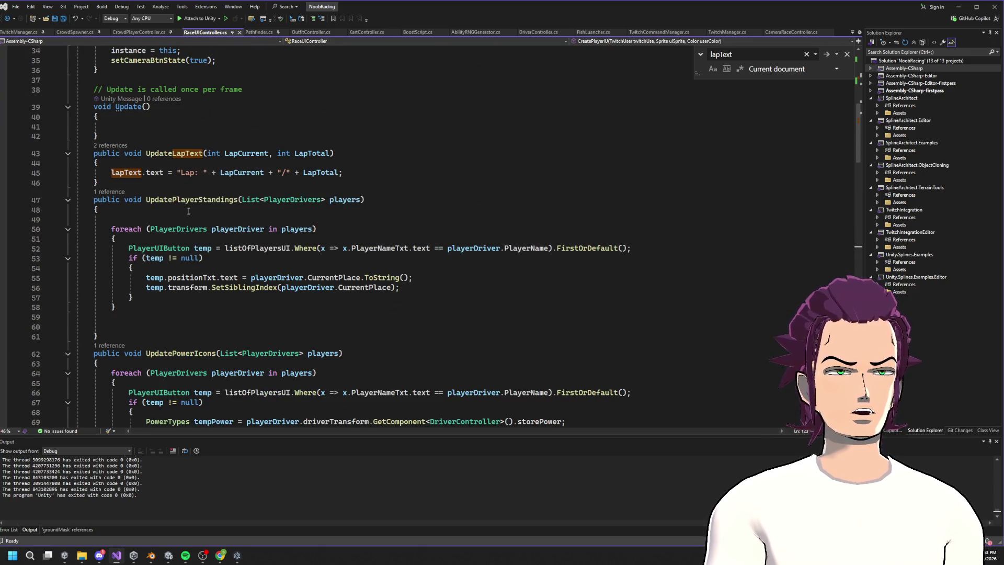
pyautogui.scroll(9, 209, 240)
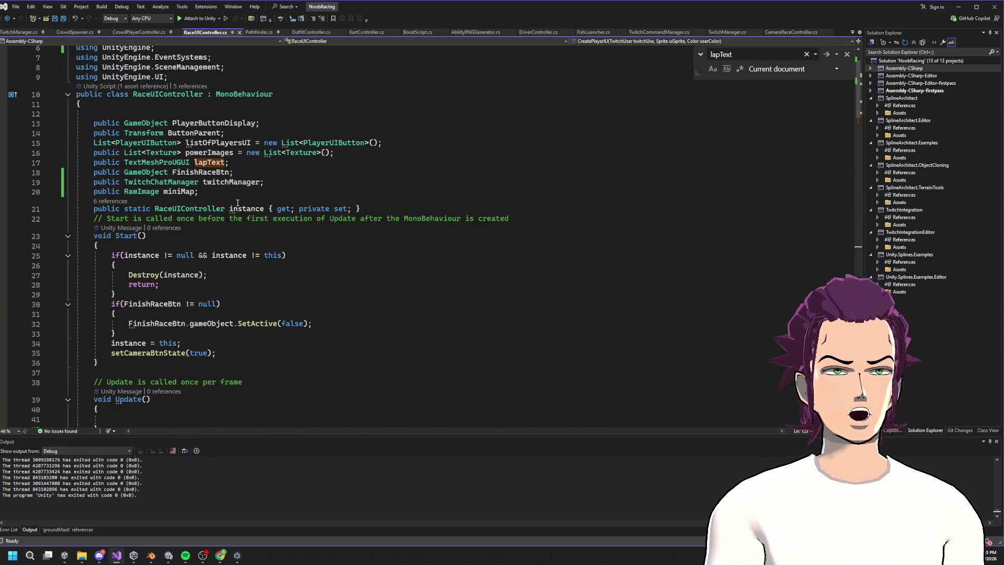
pyautogui.scroll(-8, 237, 203)
pyautogui.scroll(6, 215, 172)
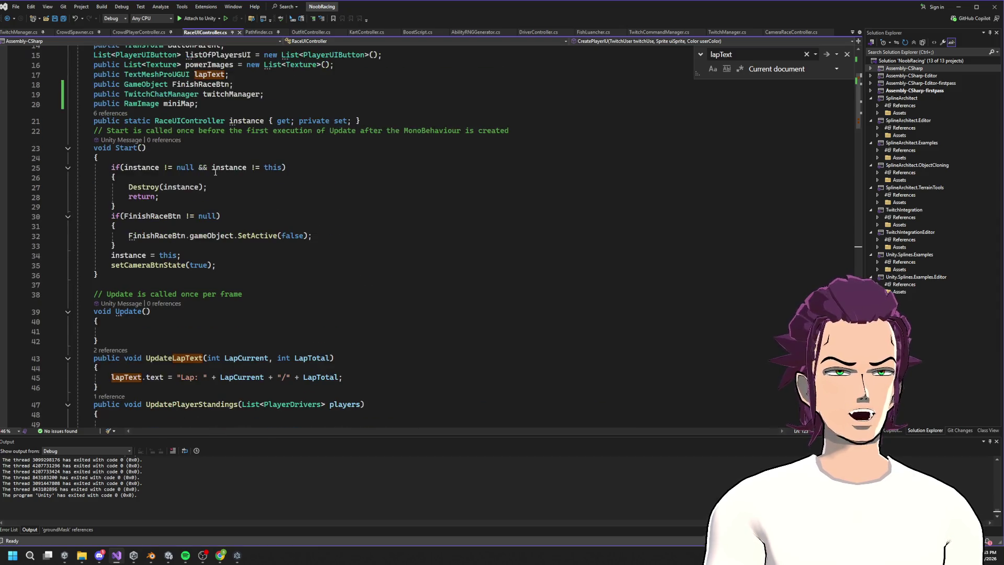
pyautogui.scroll(-20, 217, 251)
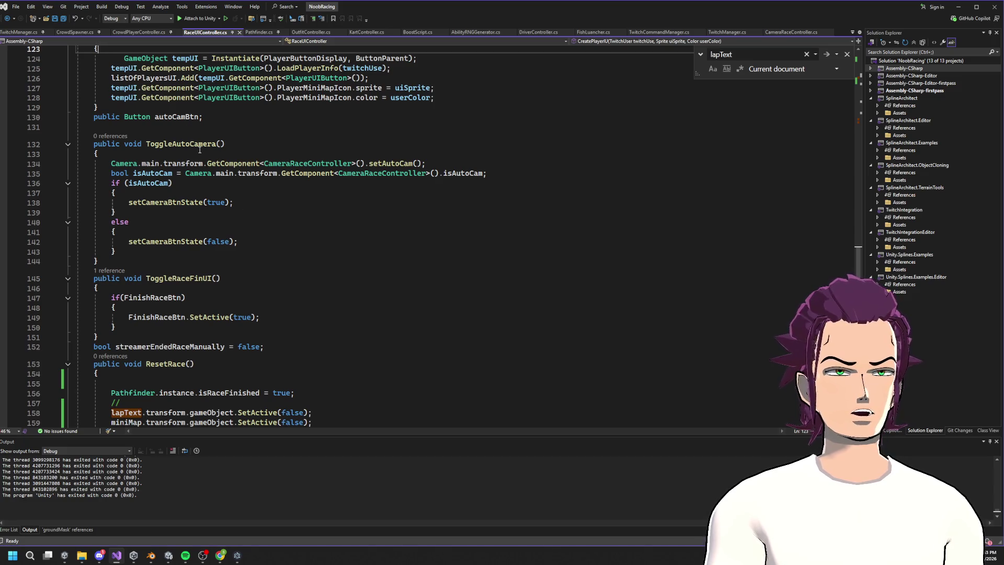
pyautogui.scroll(-8, 198, 151)
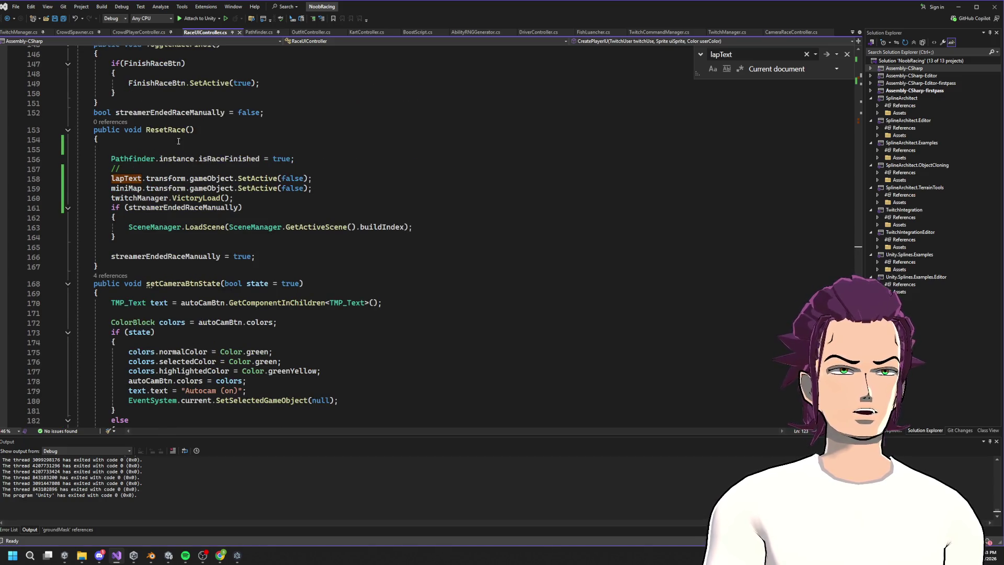
pyautogui.scroll(-7, 225, 167)
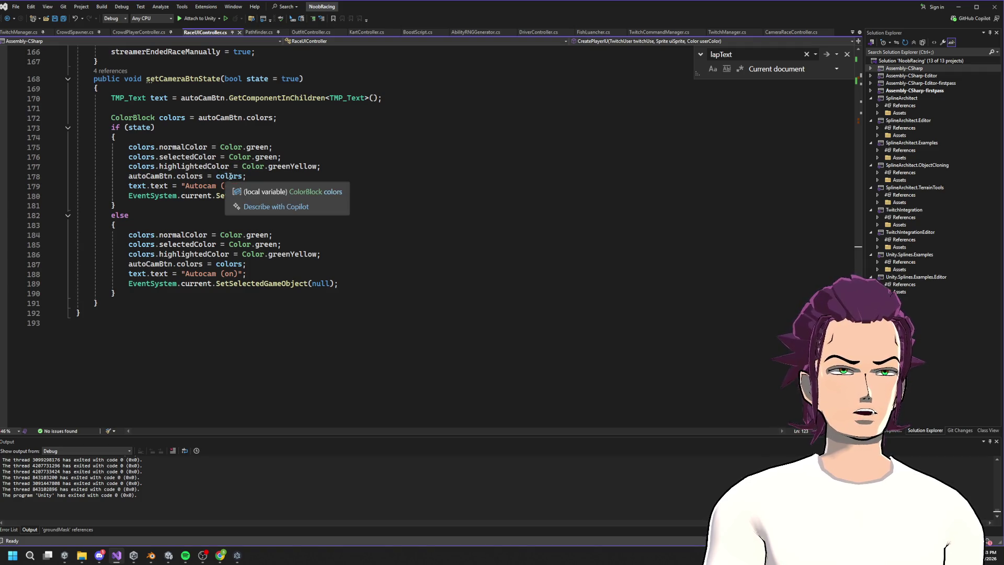
pyautogui.scroll(2, 226, 105)
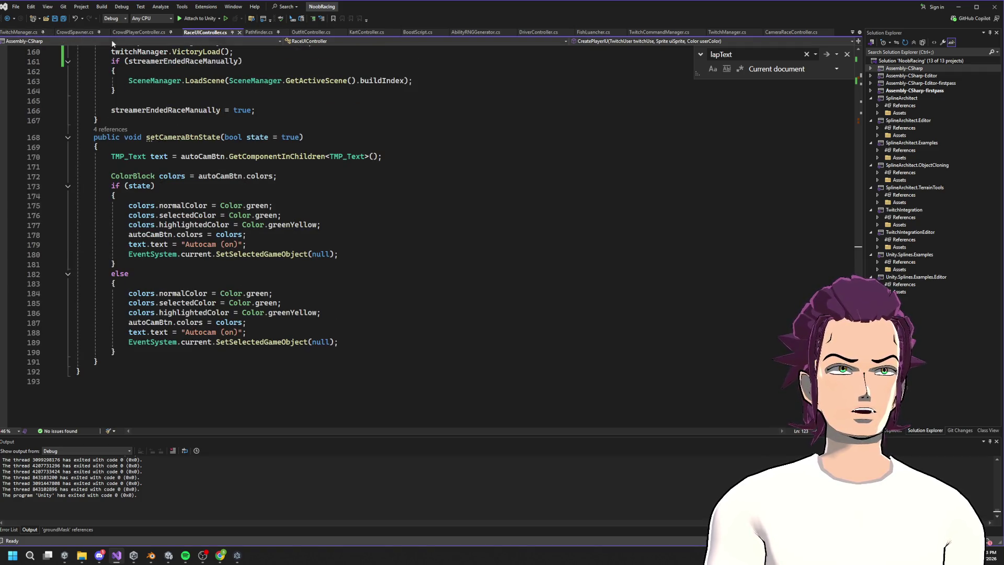
# - Switch to CameraRaceController.cs and place the caret at the top of PickPlayerToSwapToo
pyautogui.click(791, 32)
pyautogui.scroll(-17, 328, 218)
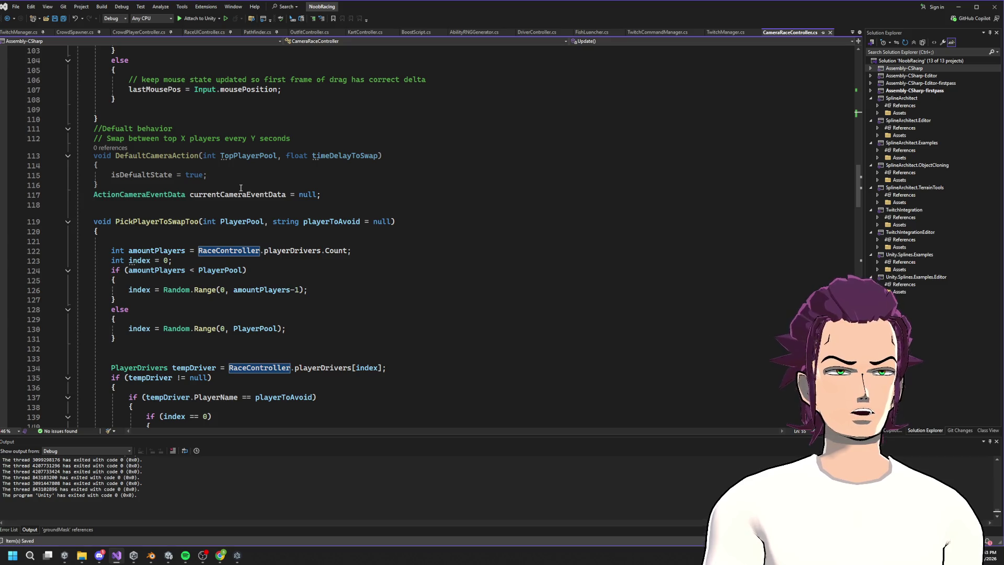
pyautogui.click(160, 241)
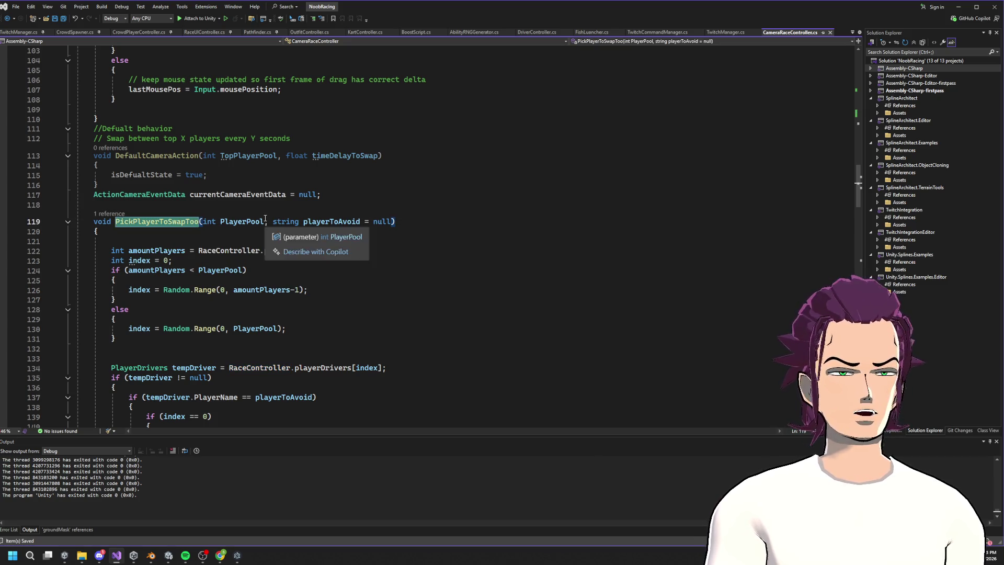
pyautogui.scroll(-15, 219, 209)
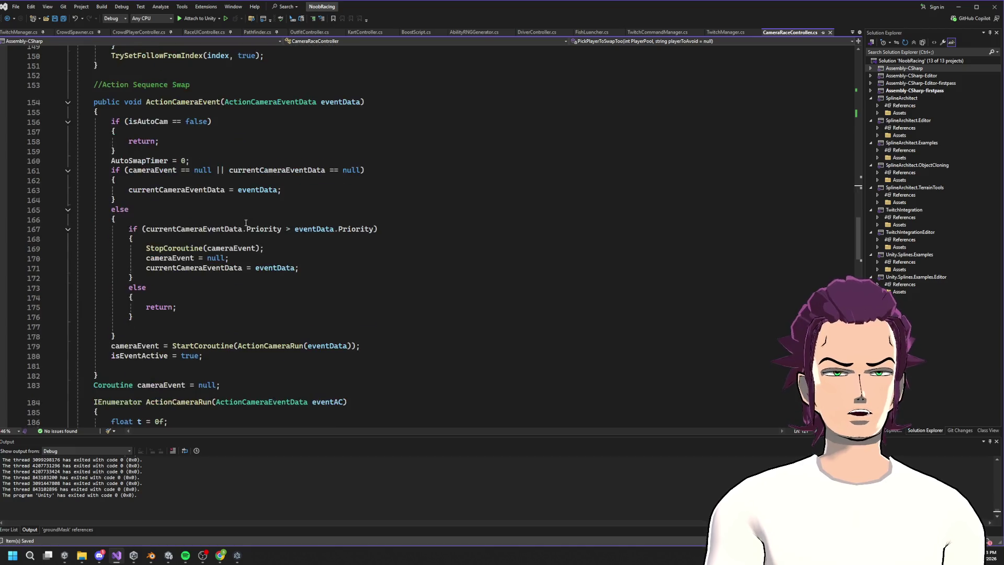
pyautogui.scroll(-19, 250, 218)
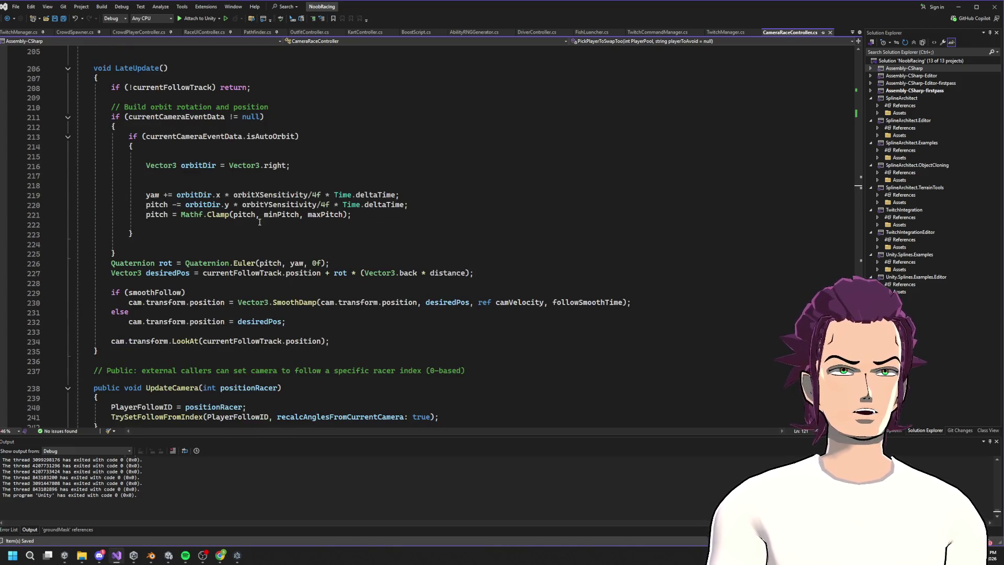
pyautogui.scroll(-9, 265, 221)
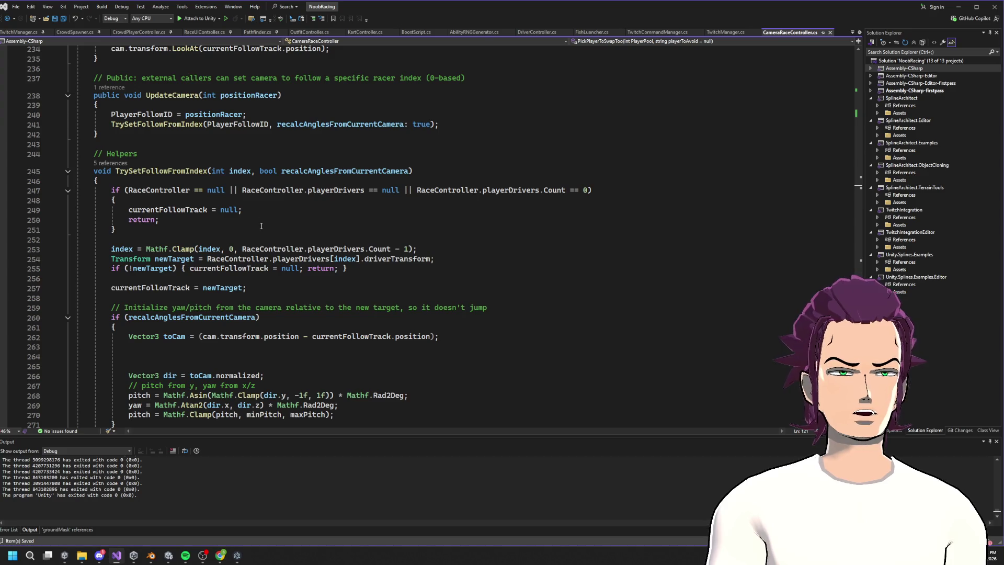
pyautogui.scroll(9, 261, 233)
pyautogui.scroll(6, 261, 233)
pyautogui.scroll(-4, 256, 233)
pyautogui.scroll(1, 252, 235)
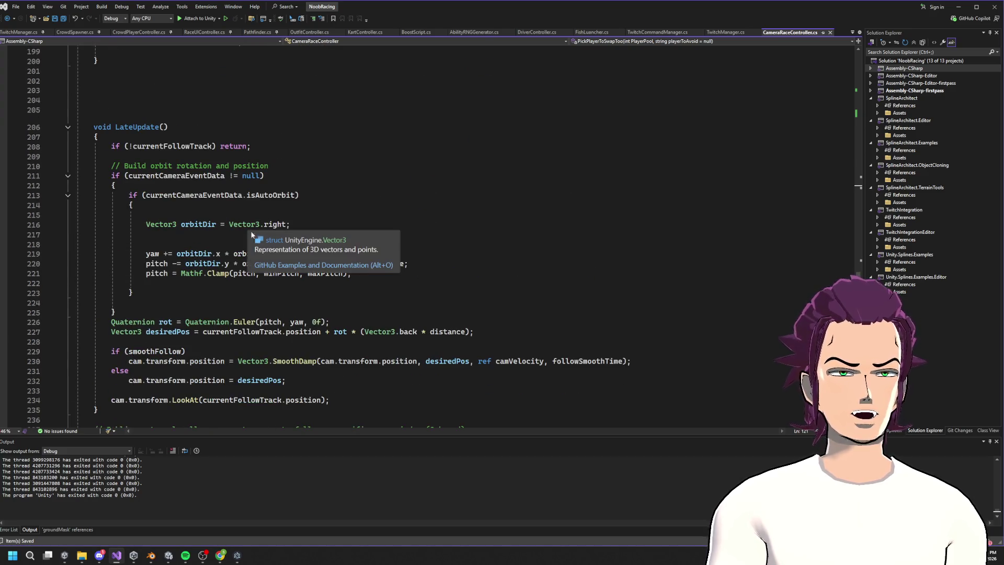
pyautogui.scroll(20, 258, 253)
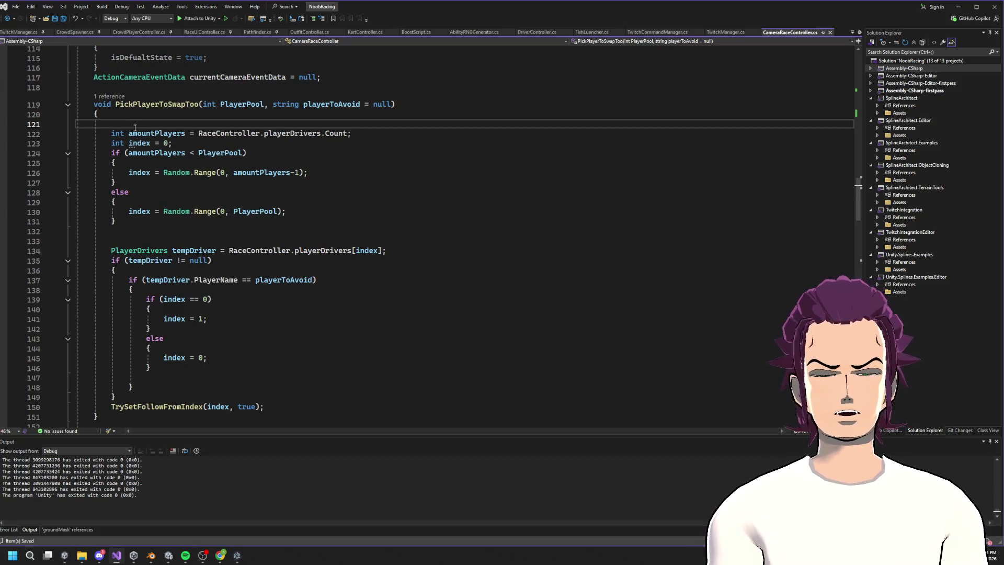
# - Write the condition if(RaceController.isRaceFinished) at the top of PickPlayerToSwapToo
pyautogui.write('if(DF')
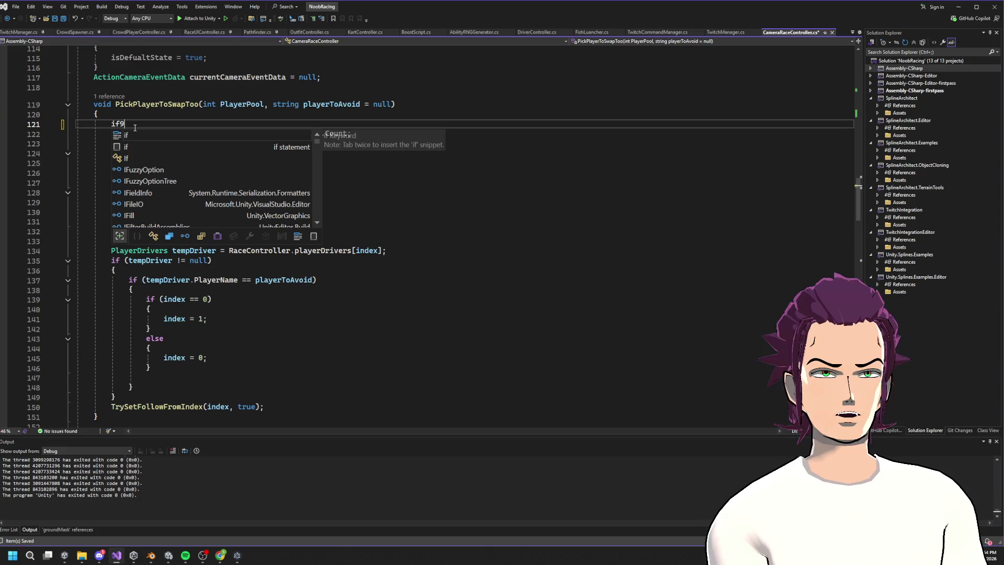
pyautogui.press('BackSpace')
pyautogui.press('BackSpace')
pyautogui.write('Race')
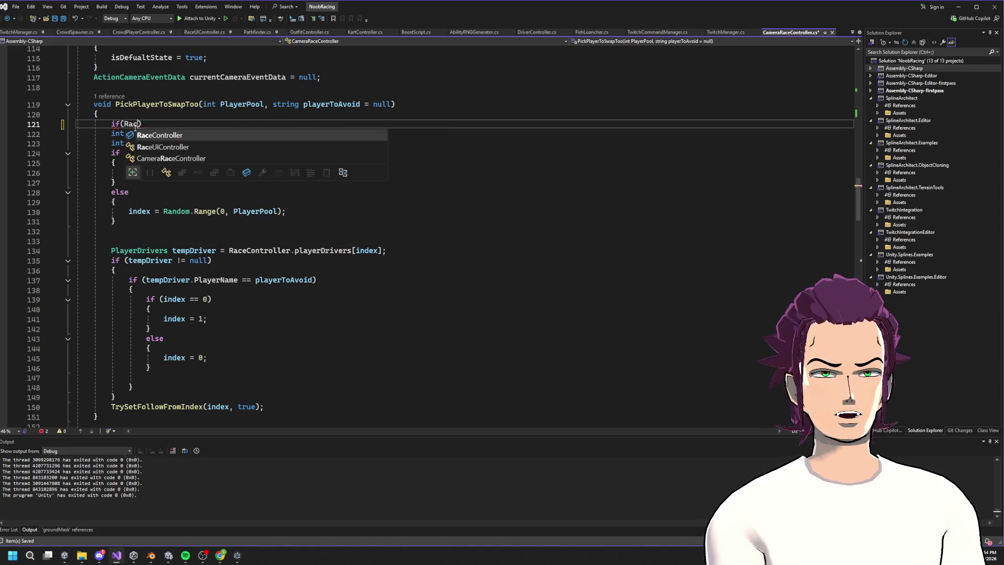
pyautogui.press('Tab')
pyautogui.write('.is')
pyautogui.press('BackSpace')
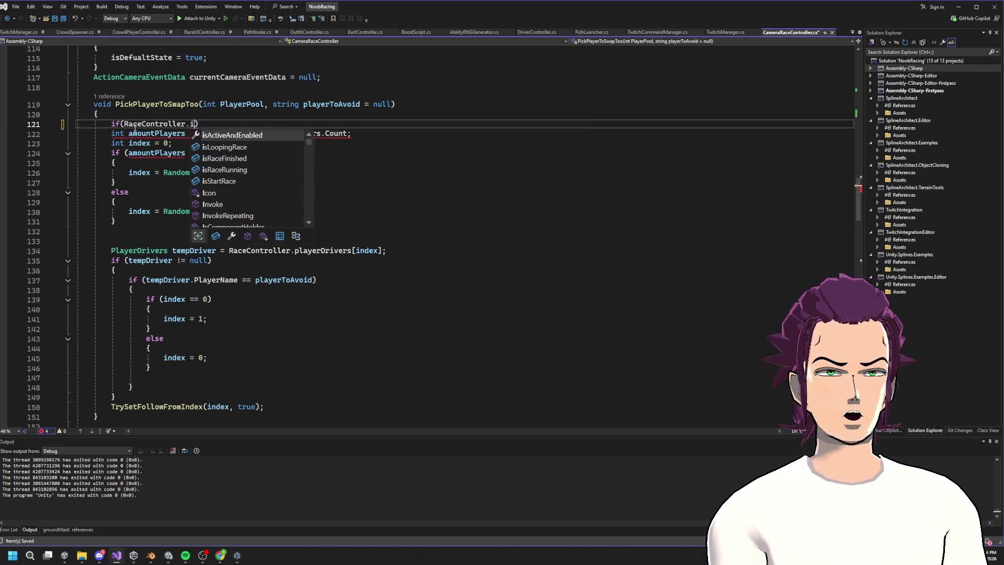
pyautogui.press('BackSpace')
pyautogui.write('g')
pyautogui.press('BackSpace')
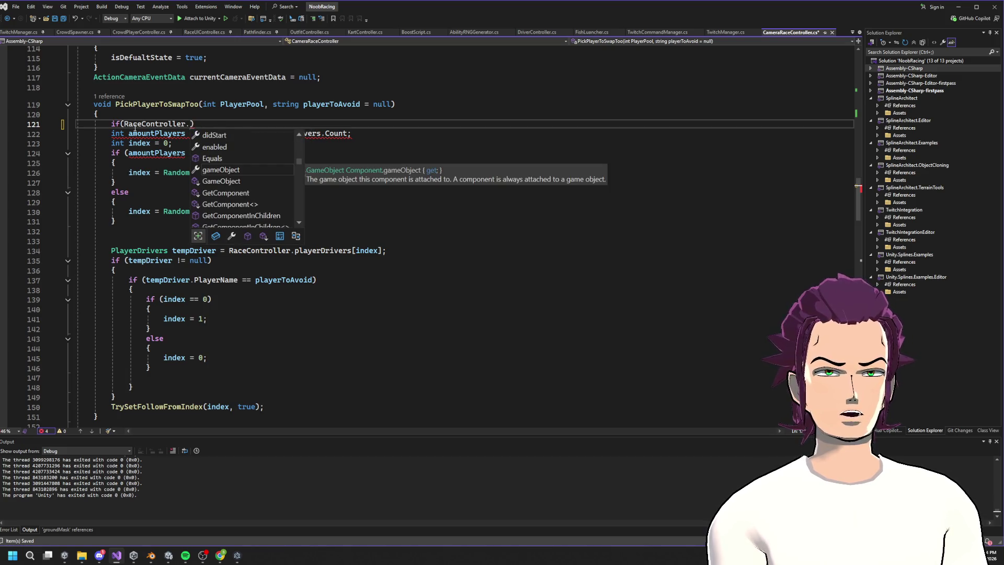
pyautogui.write('is')
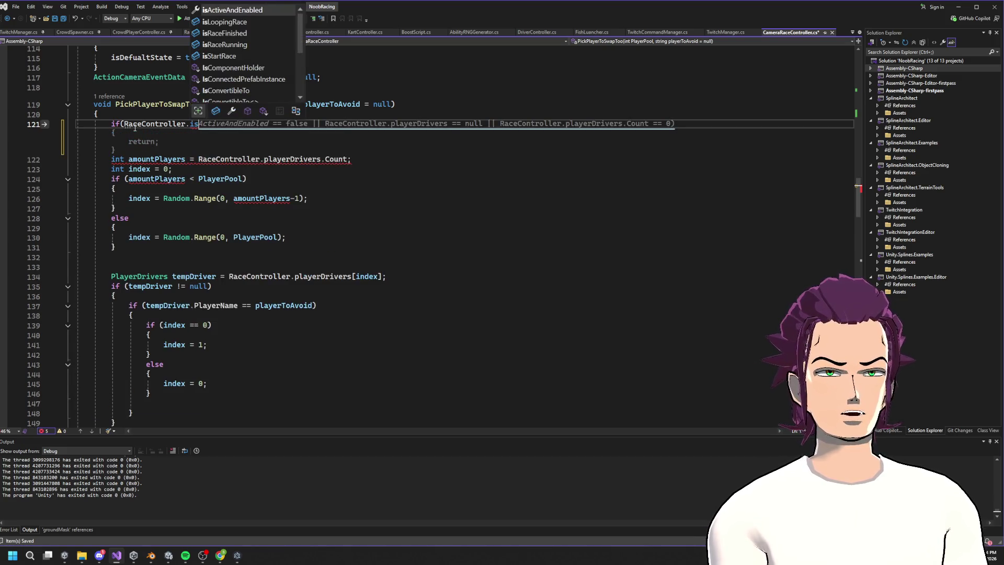
pyautogui.write('r')
pyautogui.press('Down')
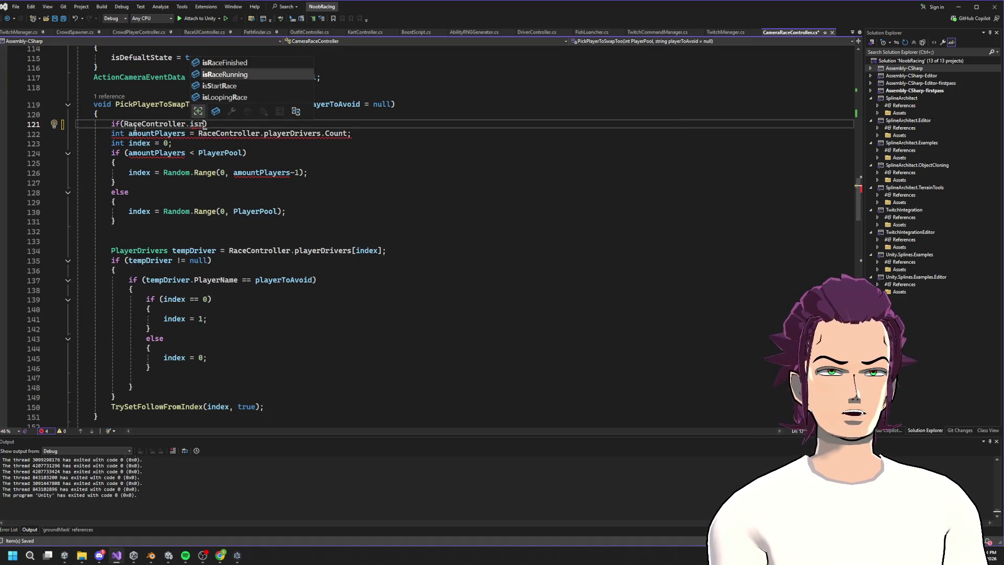
pyautogui.press('Up')
pyautogui.press('Tab')
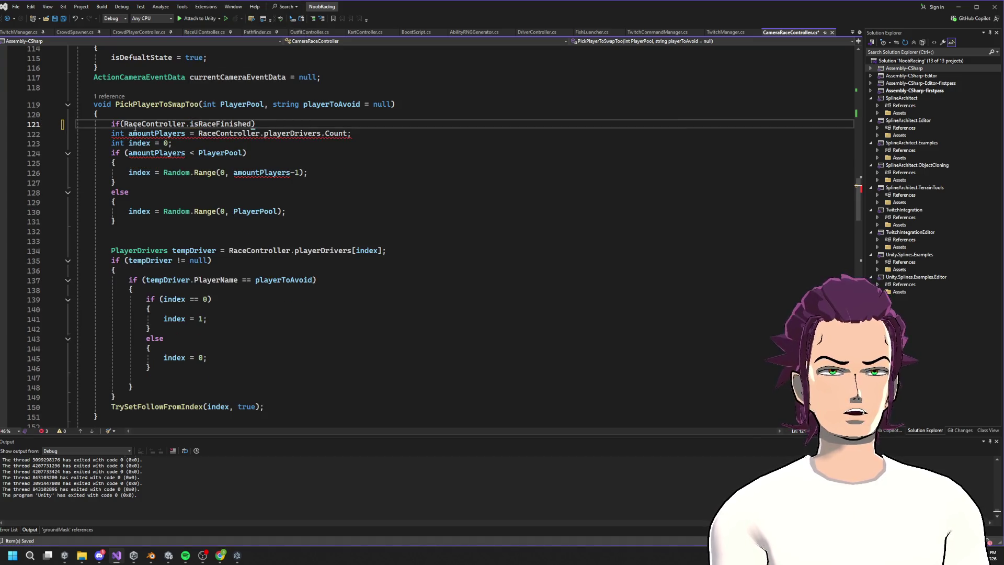
# - Give the condition a body of { return; } so the method exits early
pyautogui.press('Return')
pyautogui.write('{')
pyautogui.press('Return')
pyautogui.write('ret')
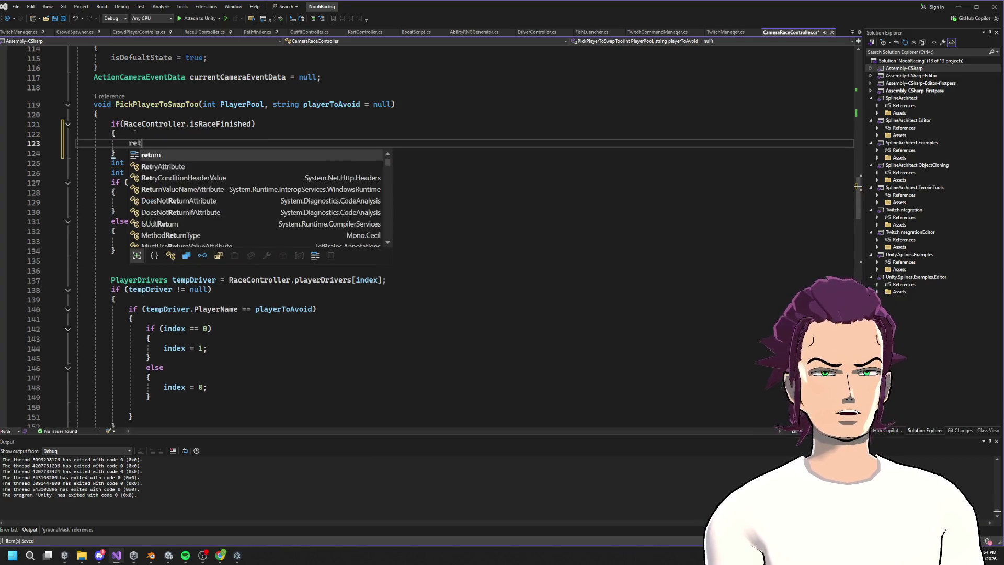
pyautogui.write('urn;')
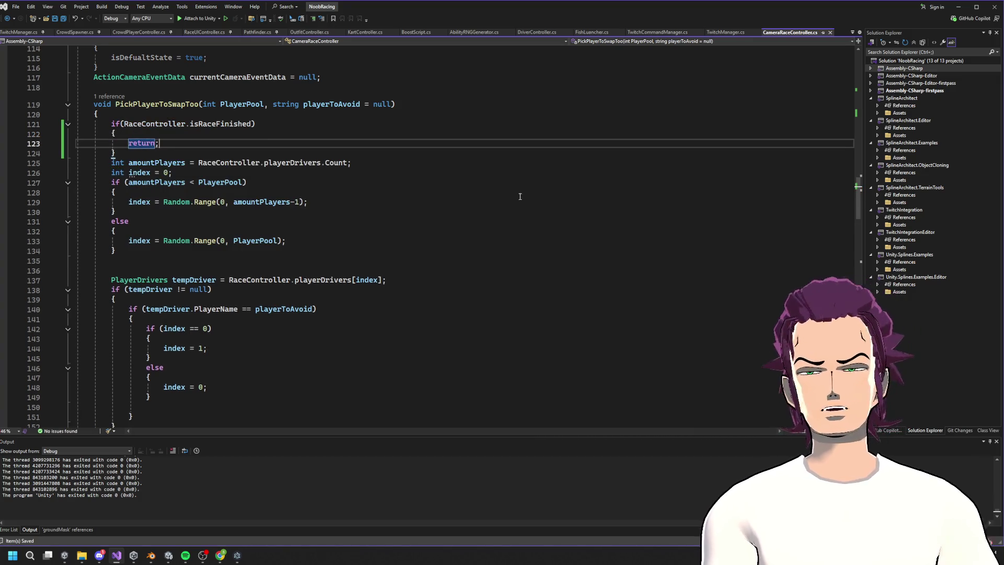
pyautogui.hotkey('alt', 'Tab')
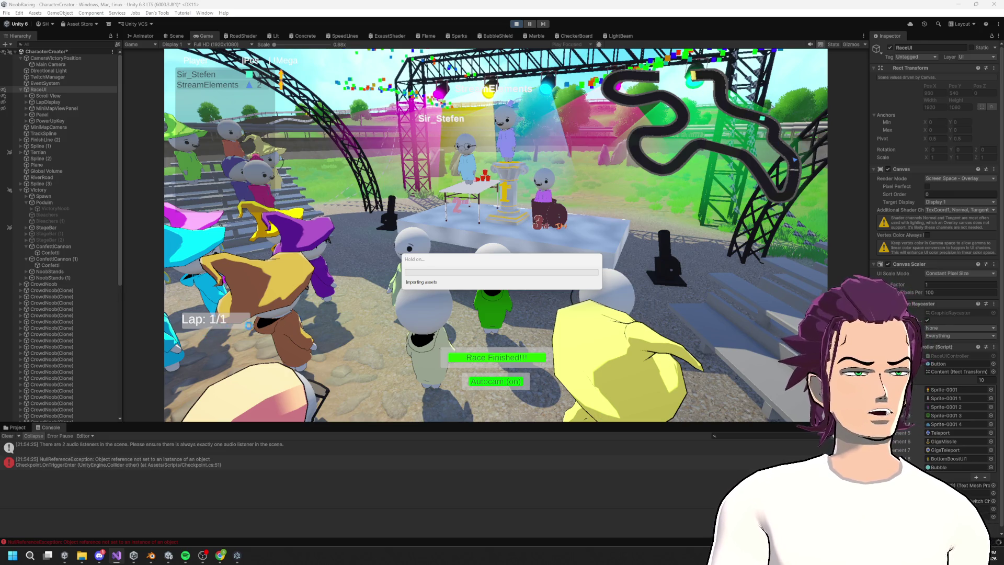
pyautogui.hotkey('alt', 'Tab')
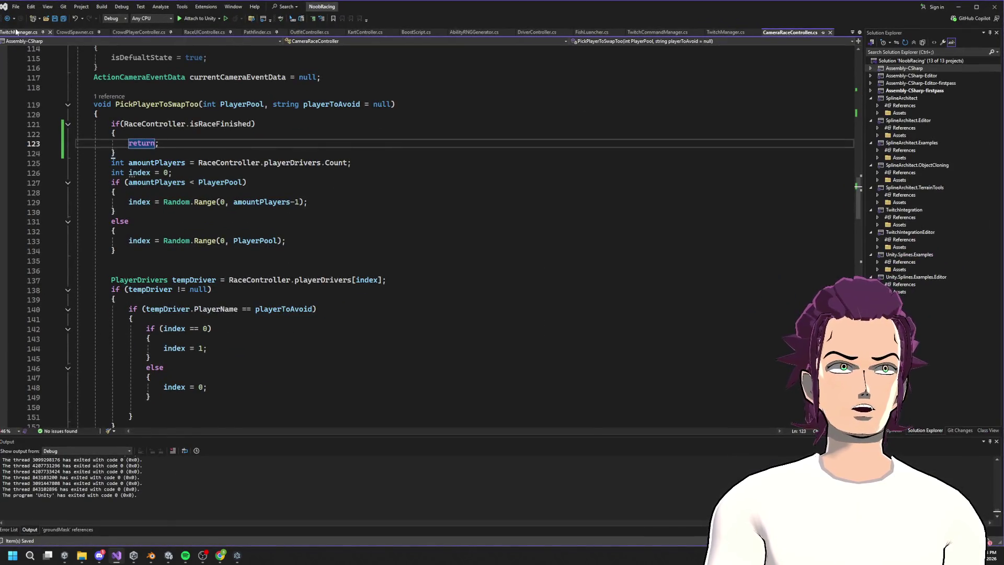
pyautogui.click(15, 32)
pyautogui.click(75, 32)
pyautogui.click(959, 6)
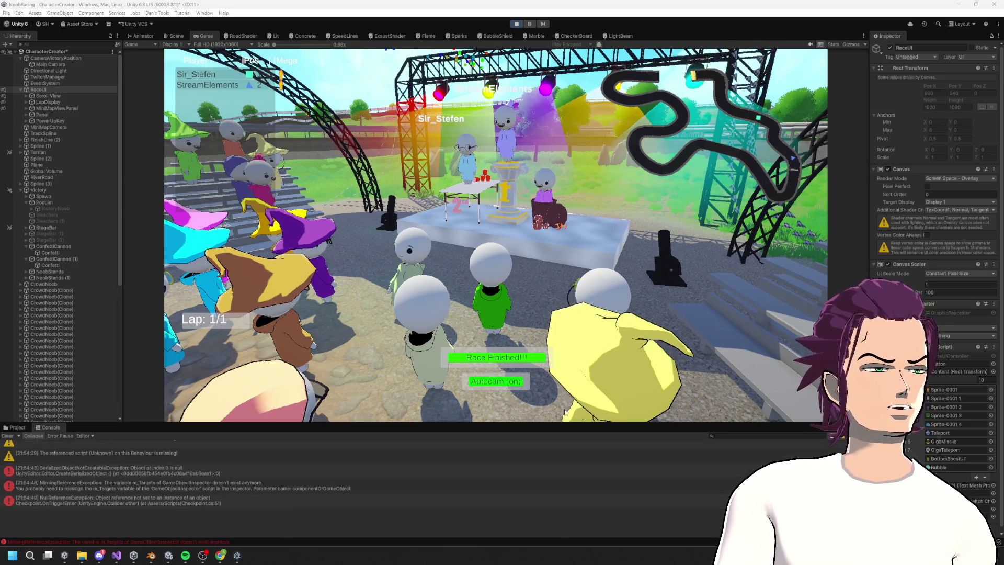
# - Stop the running game and save the Unity scene
pyautogui.hotkey('ctrl', 's')
pyautogui.click(516, 24)
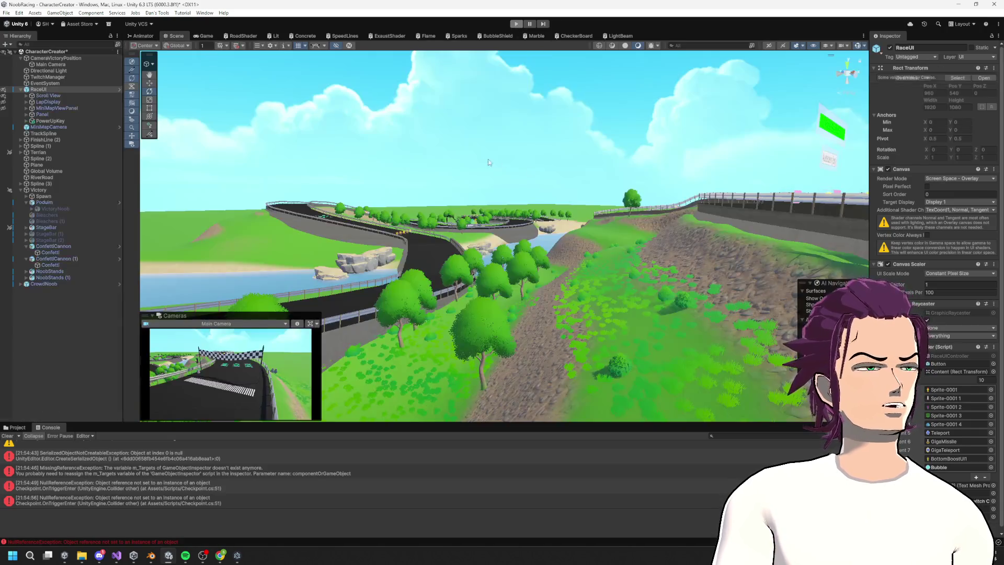
pyautogui.hotkey('ctrl', 's')
pyautogui.scroll(-1, 930, 157)
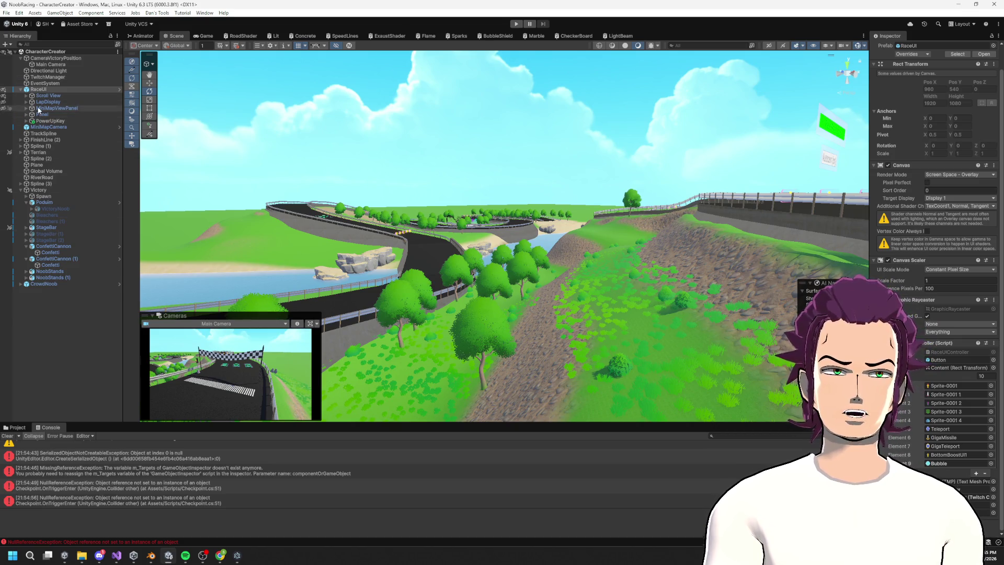
# - Expand MiniMapViewPanel, drag MiniMapTexture into the Inspector, and enter Play mode
pyautogui.click(26, 107)
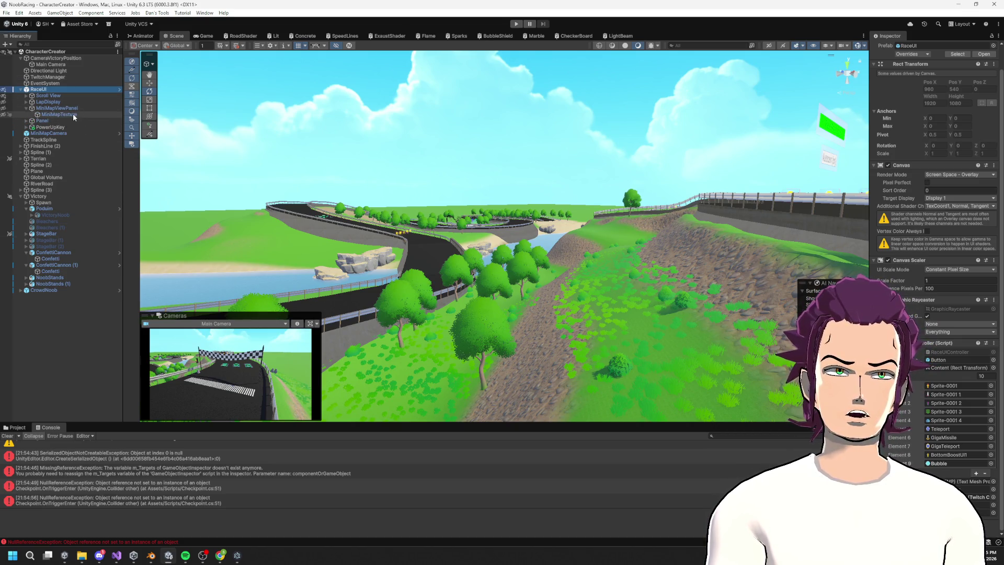
pyautogui.moveTo(58, 114); pyautogui.dragTo(915, 409)
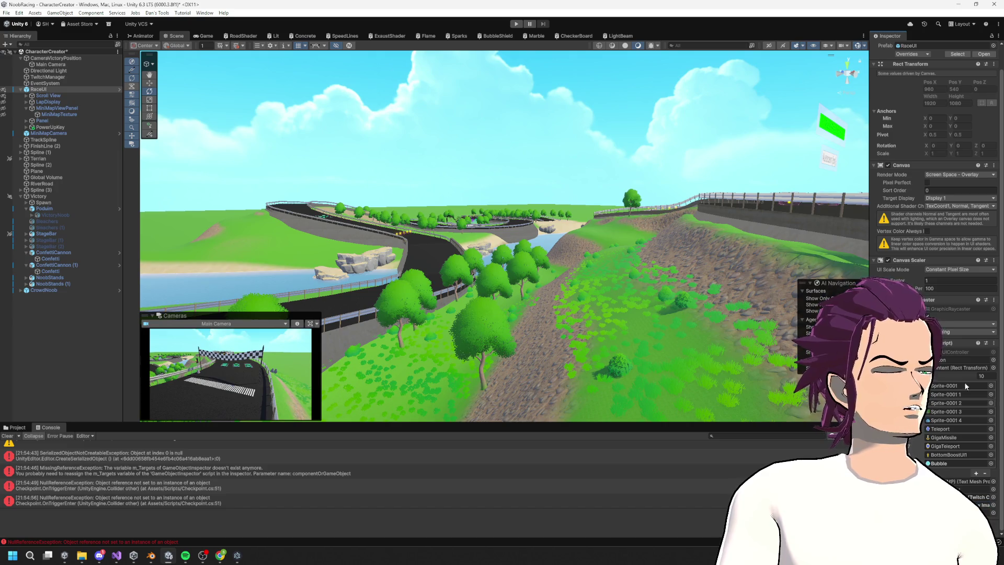
pyautogui.click(515, 23)
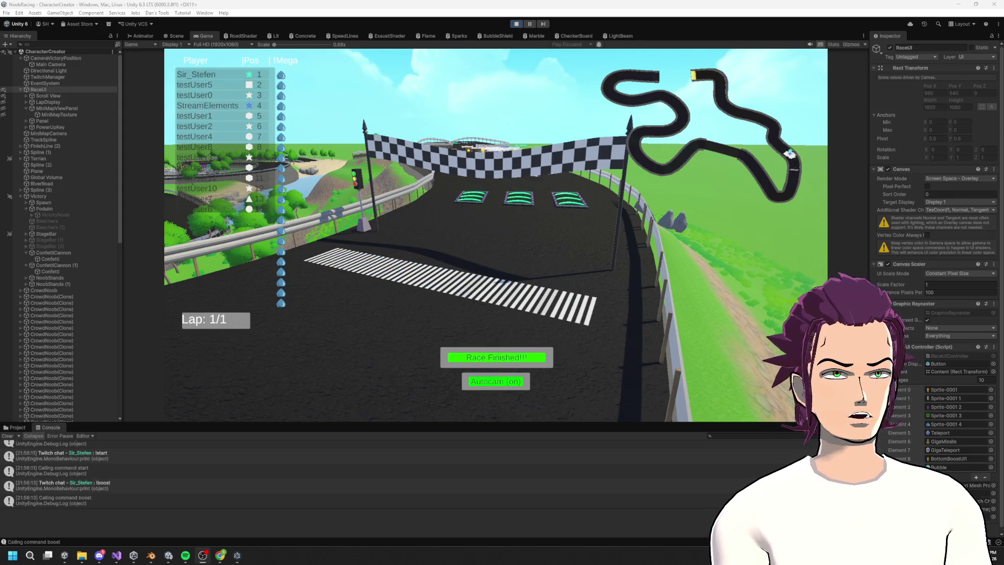
# - Advance to the victory podium camera with the Race Finished button in the Game view
pyautogui.click(507, 360)
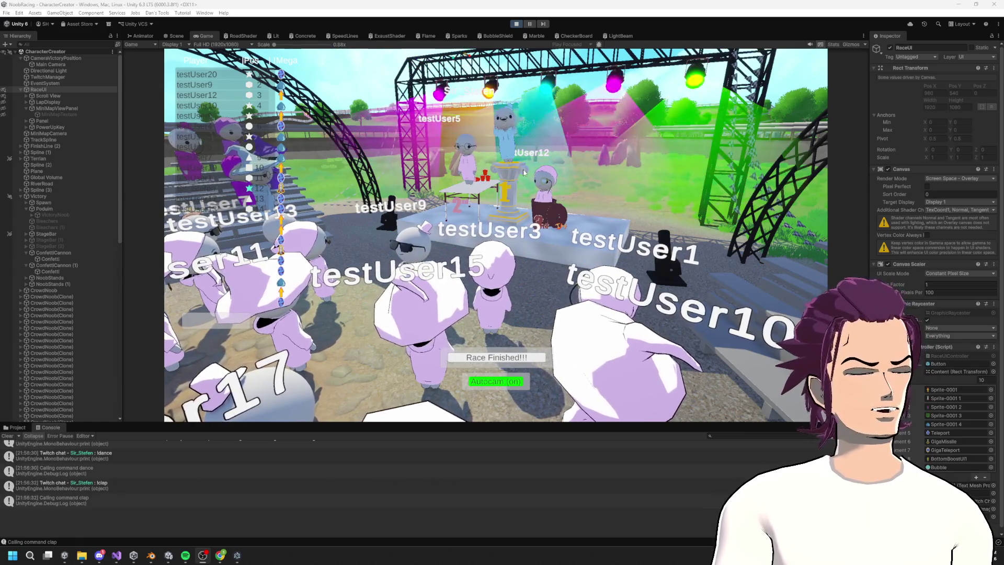
# - Orbit and zoom around the podium stage model in Blender, then minimize Blender
pyautogui.hotkey('alt', 'Tab')
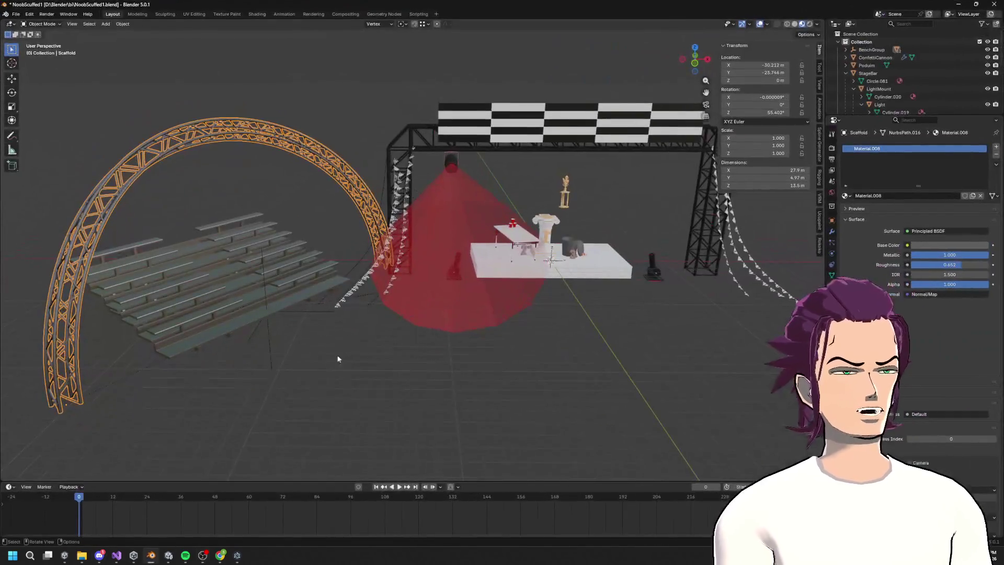
pyautogui.click(594, 202)
pyautogui.rightClick(486, 172)
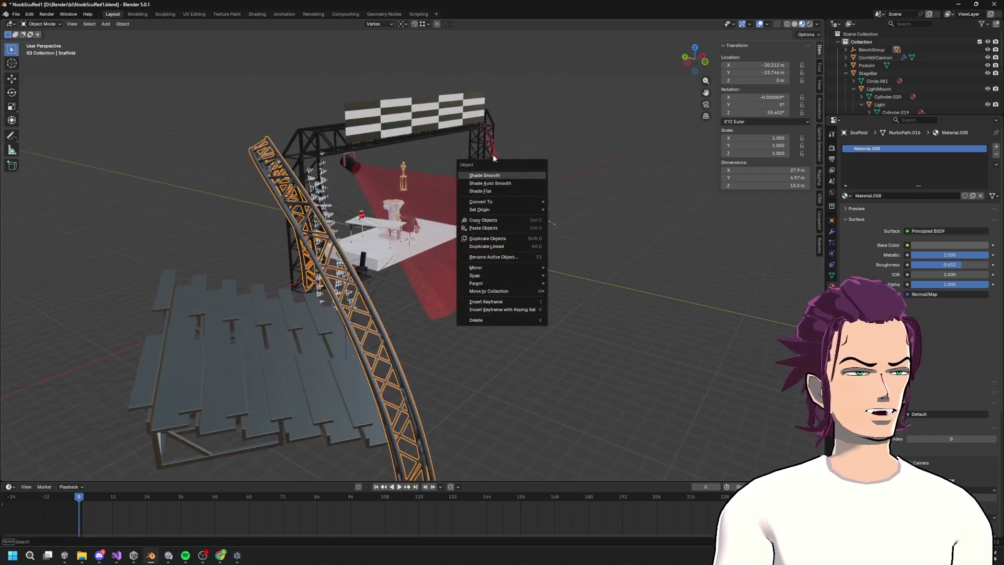
pyautogui.moveTo(487, 172)
pyautogui.mouseDown()
pyautogui.moveTo(522, 197)
pyautogui.moveTo(547, 186)
pyautogui.moveTo(471, 149)
pyautogui.mouseUp()
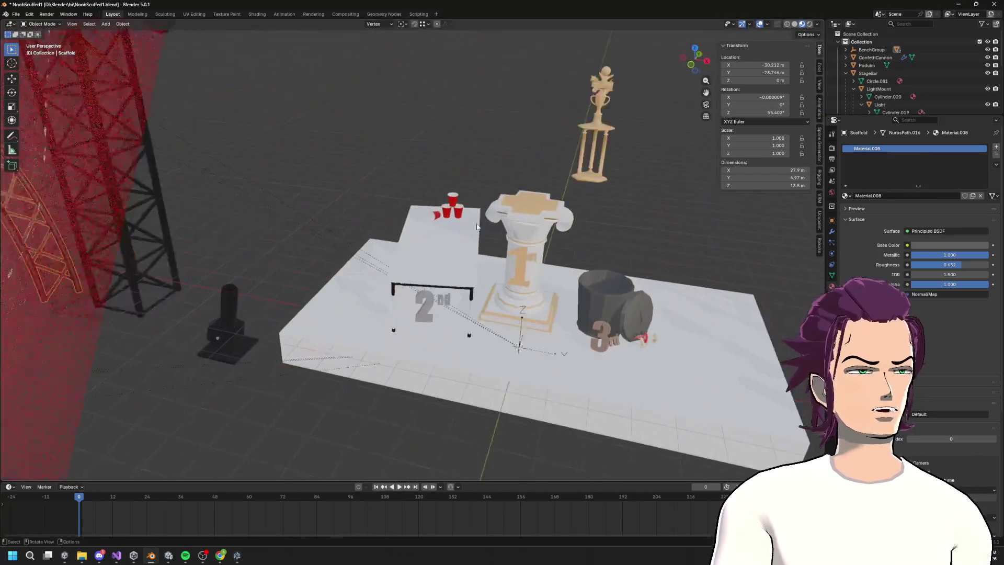
pyautogui.scroll(5, 470, 149)
pyautogui.scroll(-2, 466, 185)
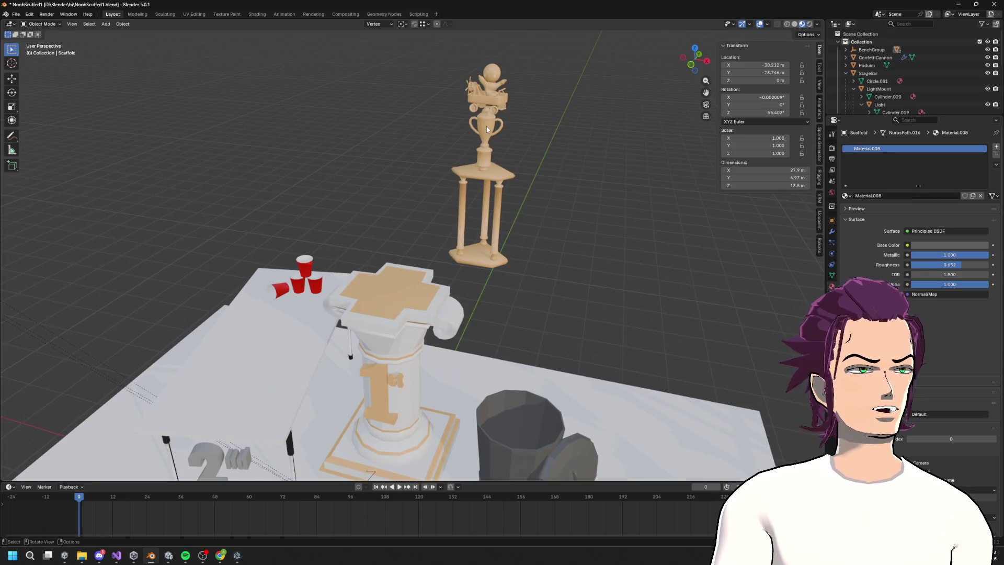
pyautogui.click(957, 5)
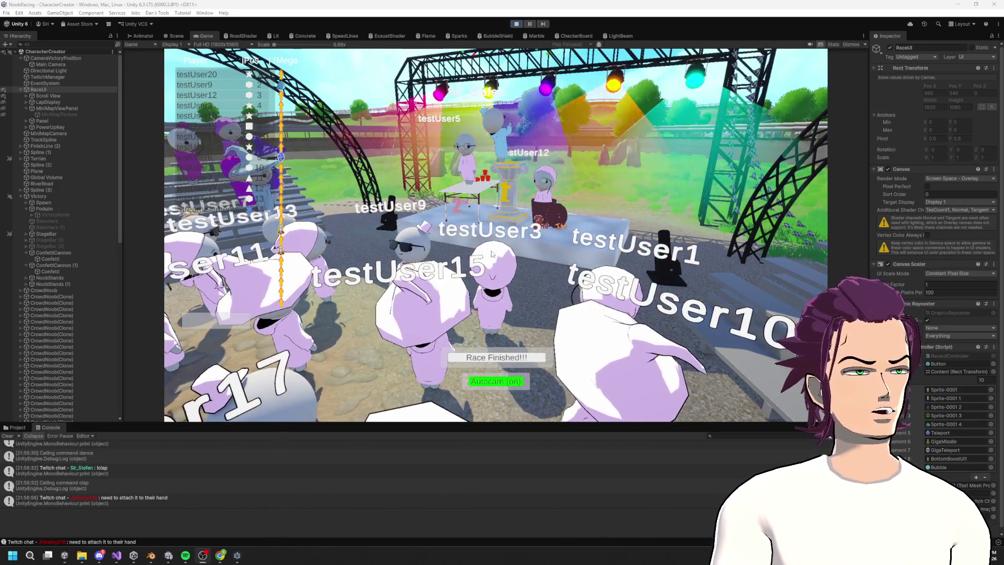
# - Fly the Scene view over the crowd at the podium stage, then exit Play mode
pyautogui.click(175, 35)
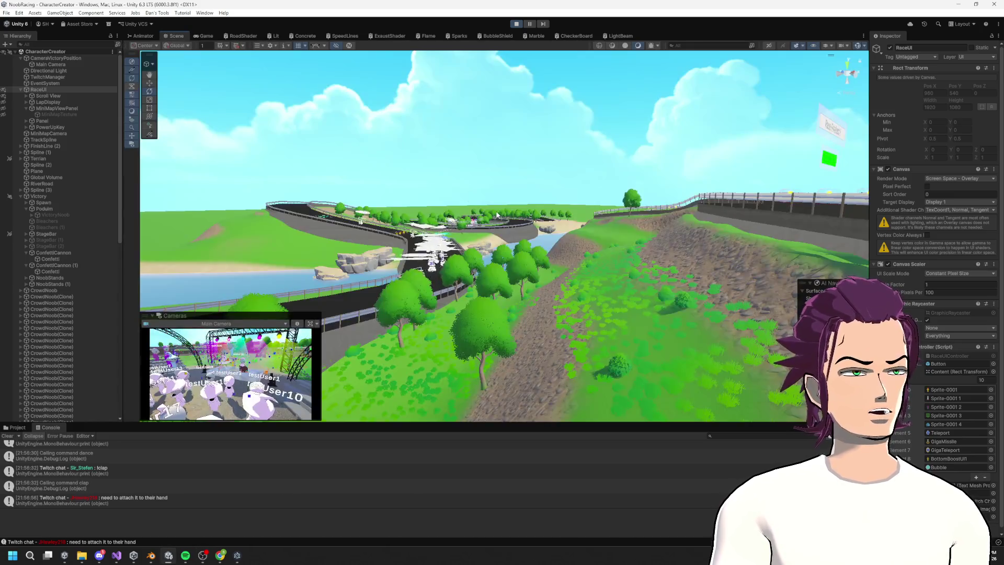
pyautogui.press('w')
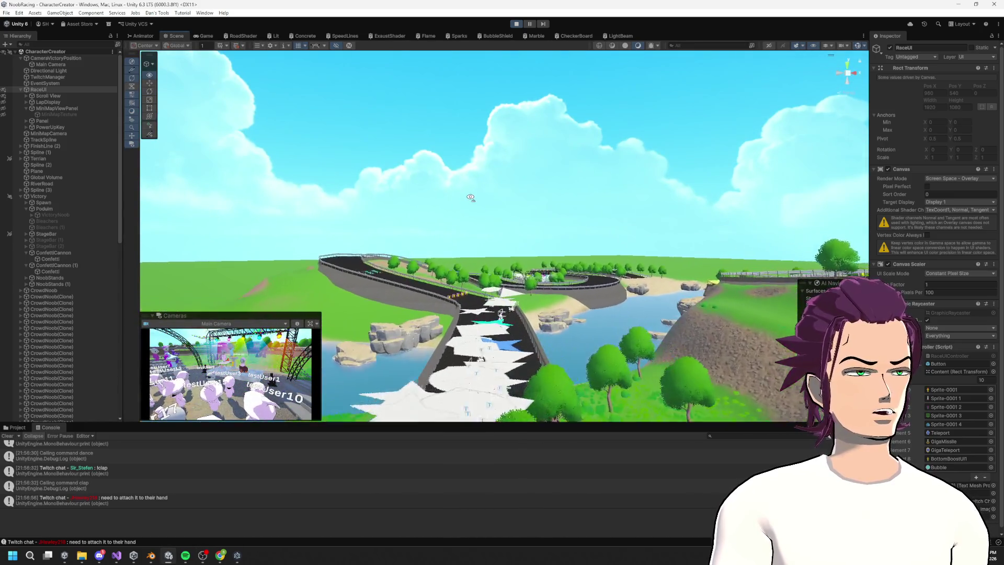
pyautogui.press('w')
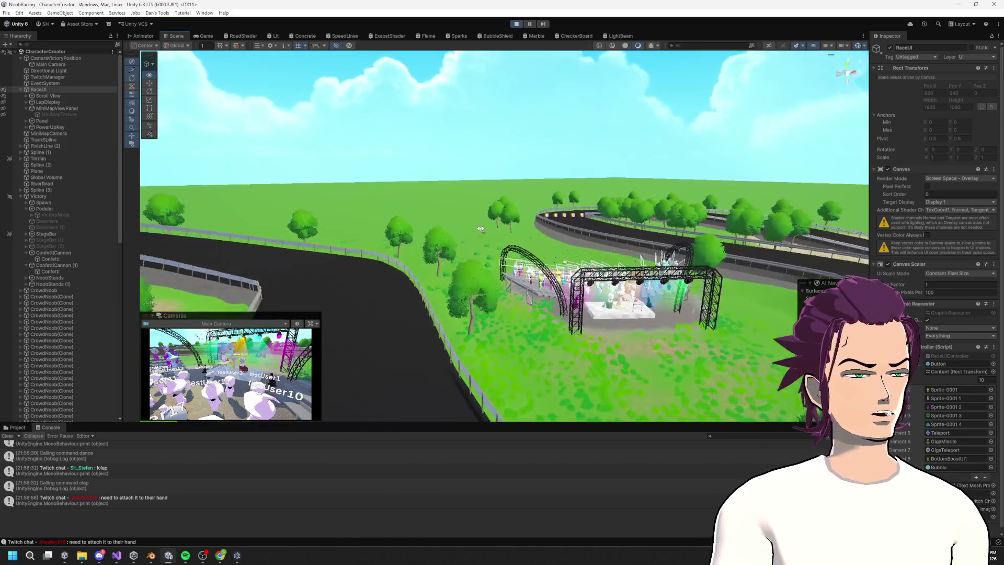
pyautogui.press('w')
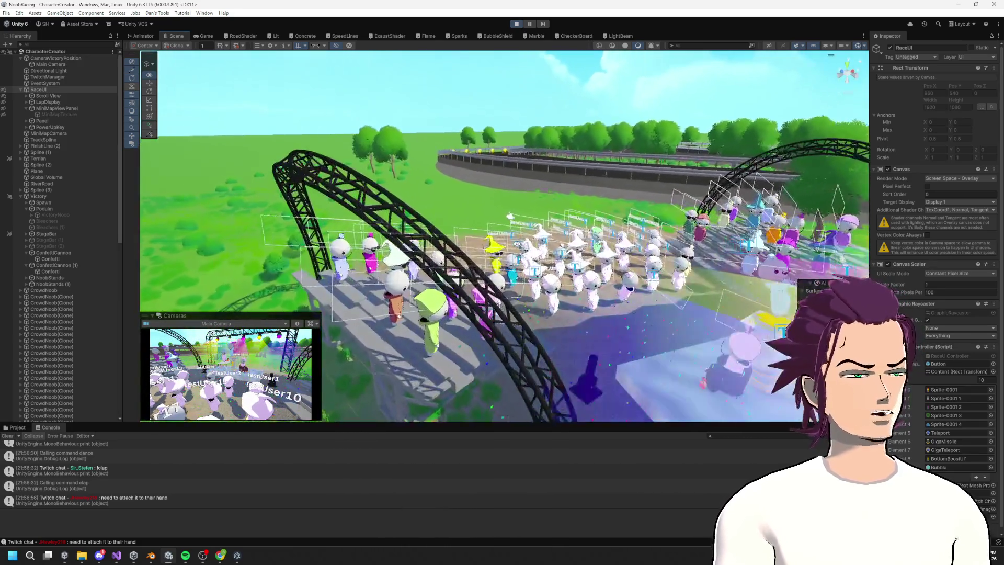
pyautogui.press('w')
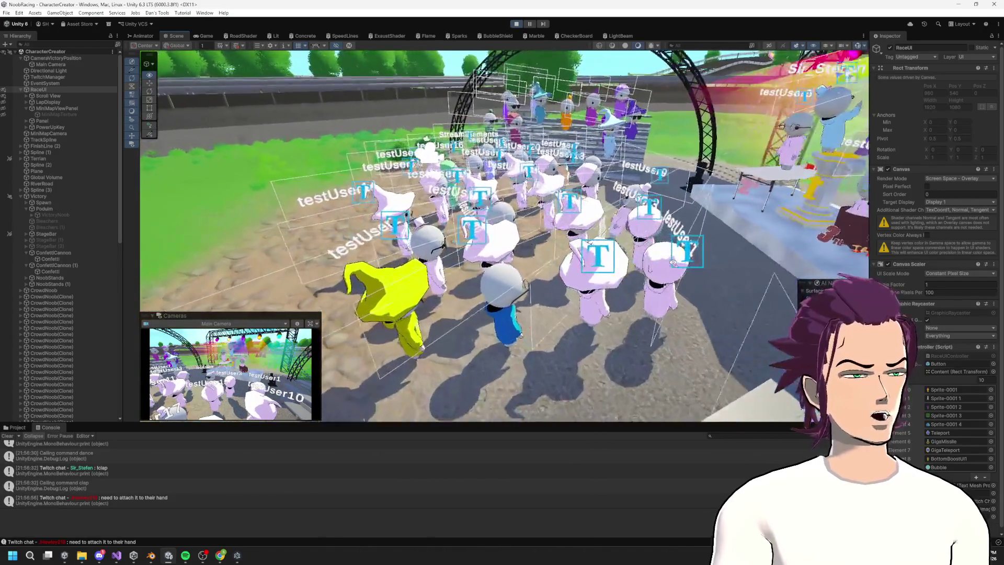
pyautogui.press('w')
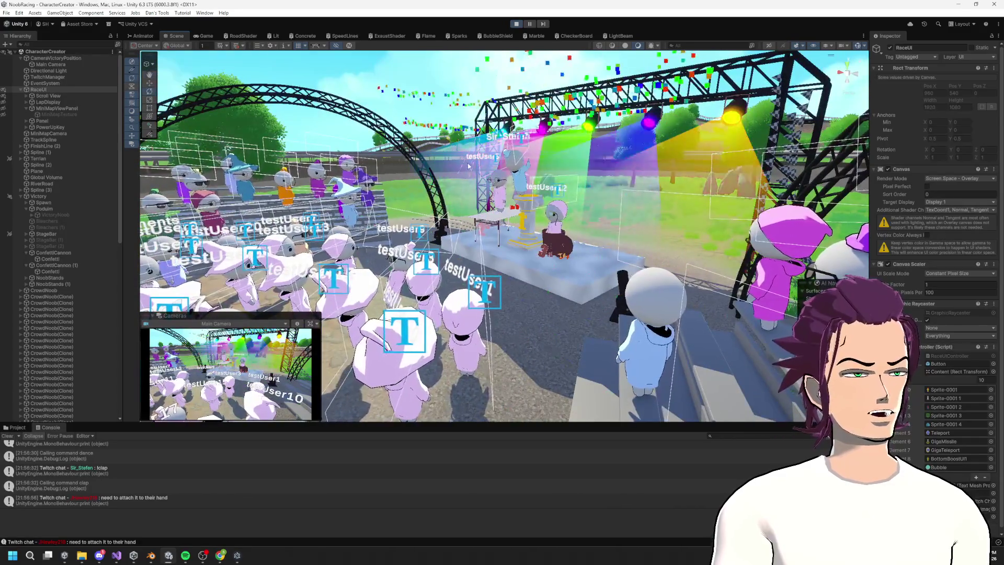
pyautogui.press('w')
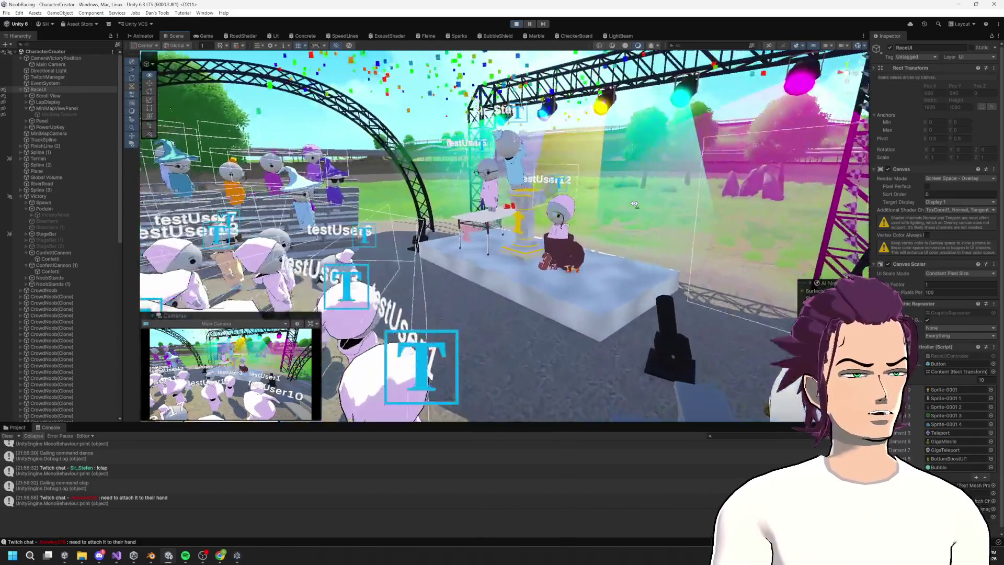
pyautogui.press('s')
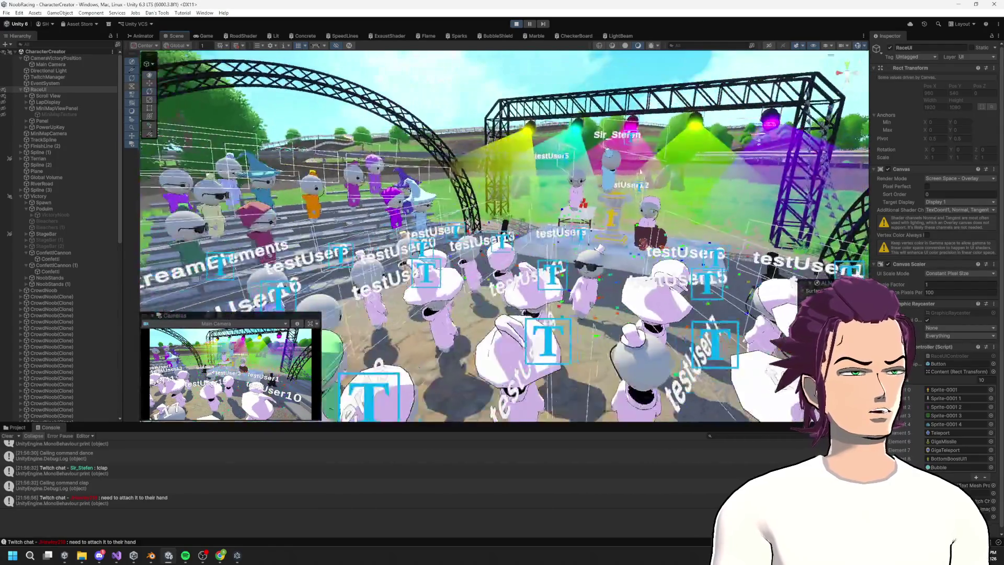
pyautogui.press('s')
pyautogui.hotkey('ctrl', 'p')
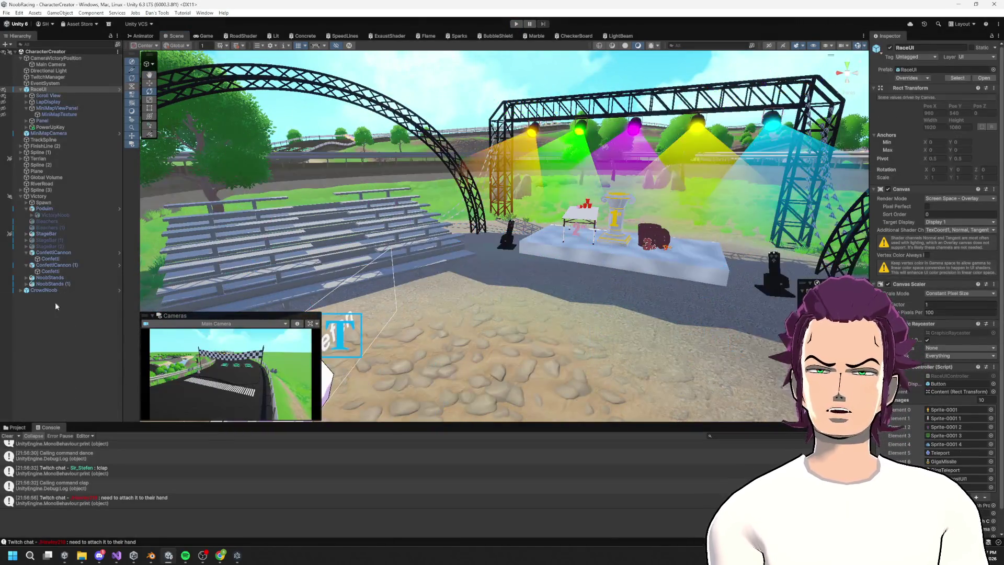
# - Select CrowdNoob in the Hierarchy and orbit the Scene view around the victory stage
pyautogui.click(47, 291)
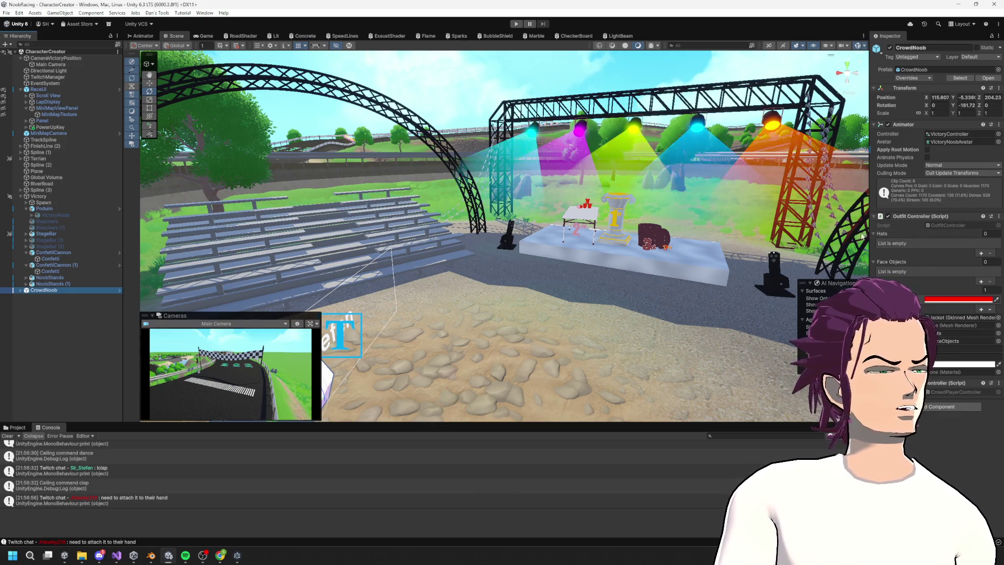
pyautogui.moveTo(757, 187); pyautogui.dragTo(654, 220)
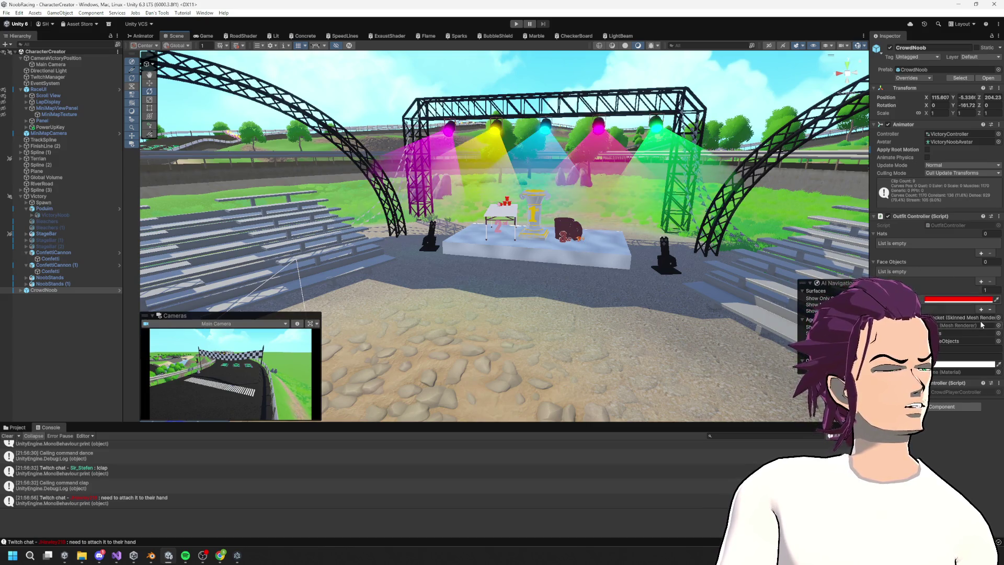
pyautogui.moveTo(507, 256); pyautogui.dragTo(643, 309)
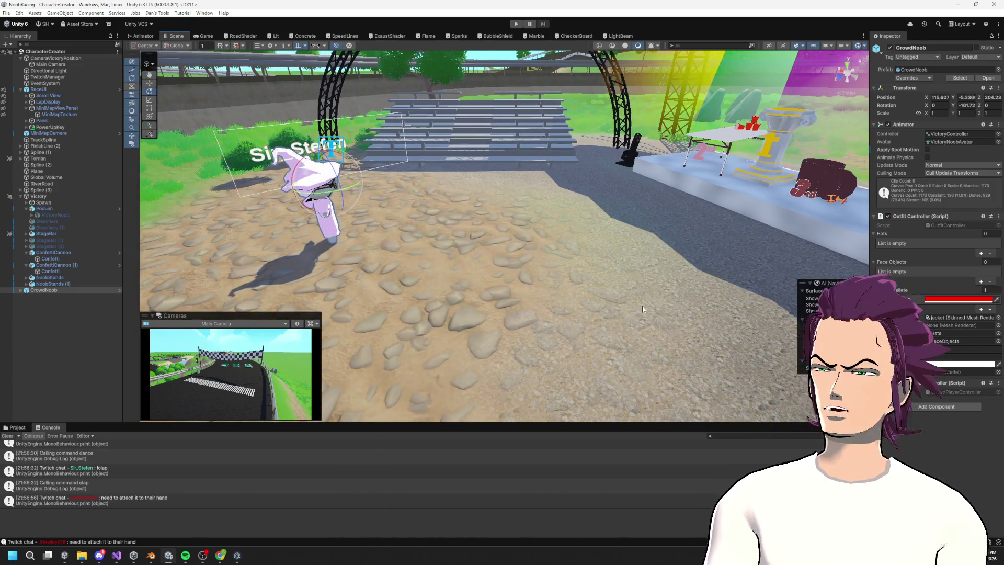
pyautogui.moveTo(644, 308); pyautogui.dragTo(717, 287)
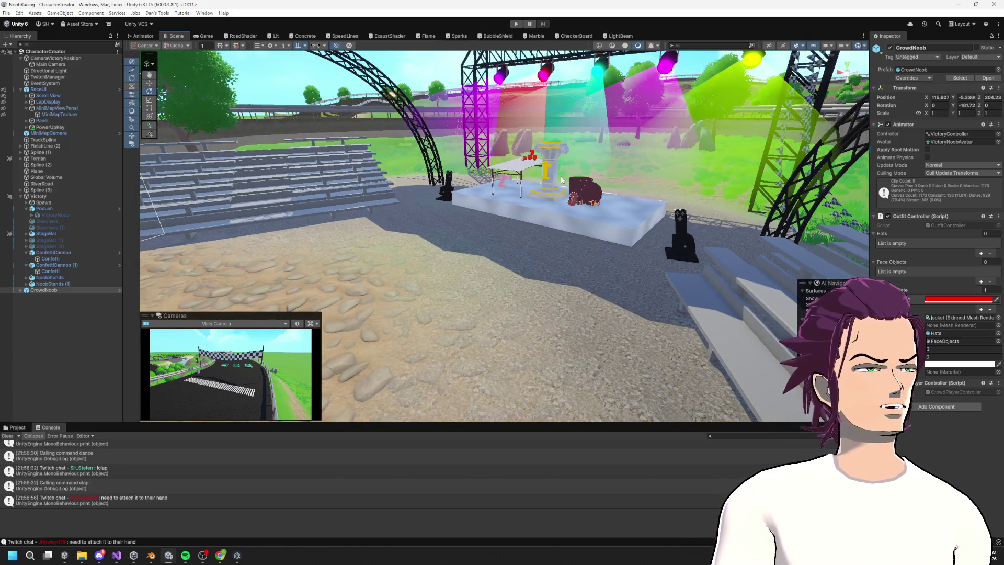
pyautogui.moveTo(543, 224)
pyautogui.mouseDown()
pyautogui.moveTo(579, 183)
pyautogui.moveTo(611, 201)
pyautogui.moveTo(617, 192)
pyautogui.moveTo(318, 169)
pyautogui.moveTo(439, 157)
pyautogui.moveTo(369, 146)
pyautogui.moveTo(385, 171)
pyautogui.moveTo(420, 140)
pyautogui.moveTo(351, 206)
pyautogui.mouseUp()
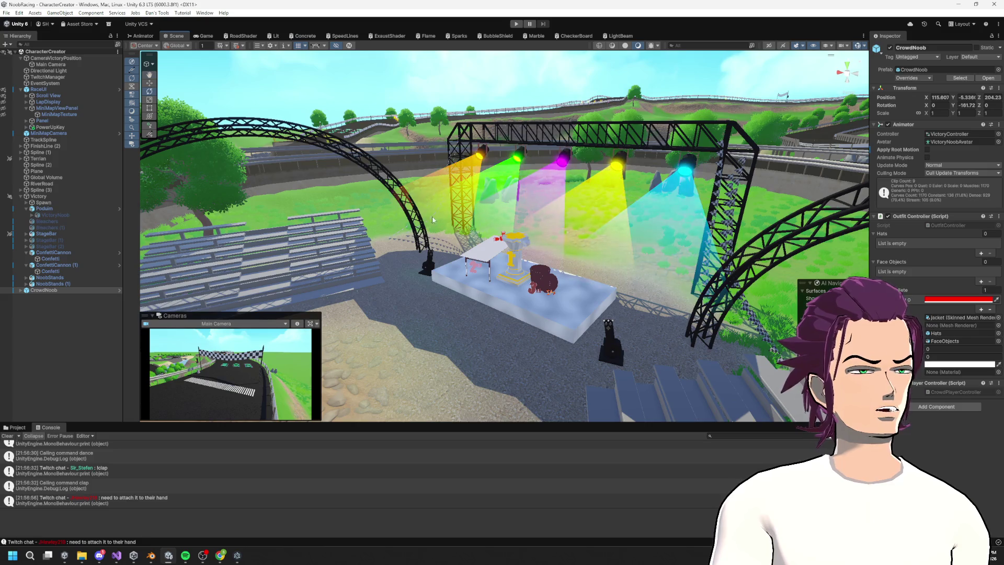
pyautogui.moveTo(721, 153)
pyautogui.mouseDown()
pyautogui.moveTo(735, 154)
pyautogui.moveTo(657, 156)
pyautogui.mouseUp()
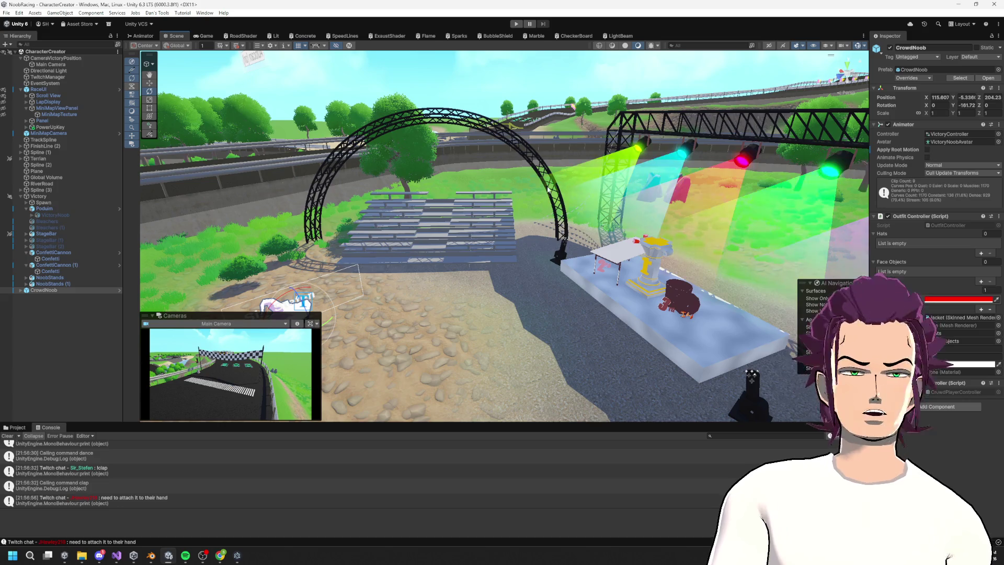
# - Apply all of CrowdNoob's overrides to its prefab and enter Play mode
pyautogui.click(913, 77)
pyautogui.click(977, 127)
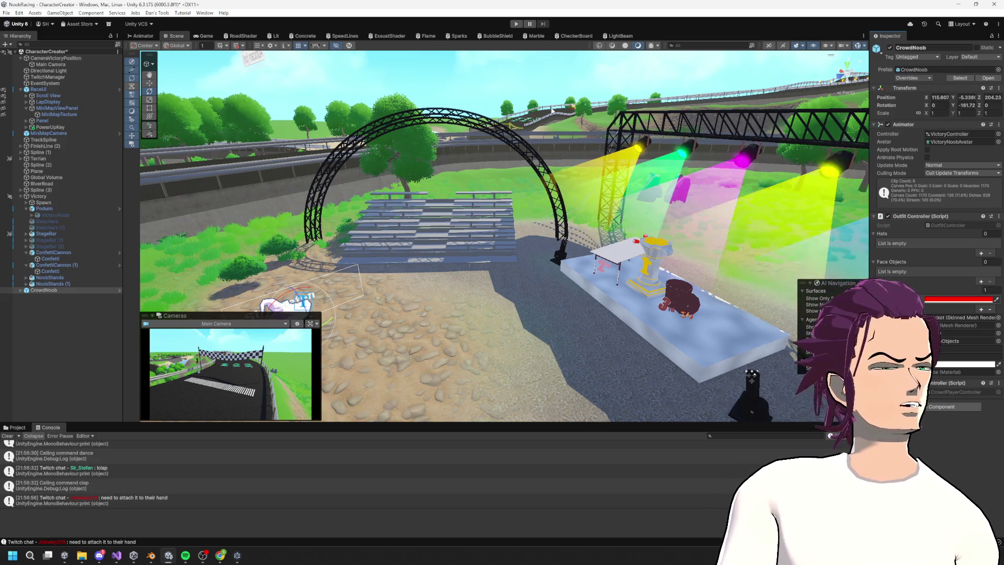
pyautogui.click(515, 24)
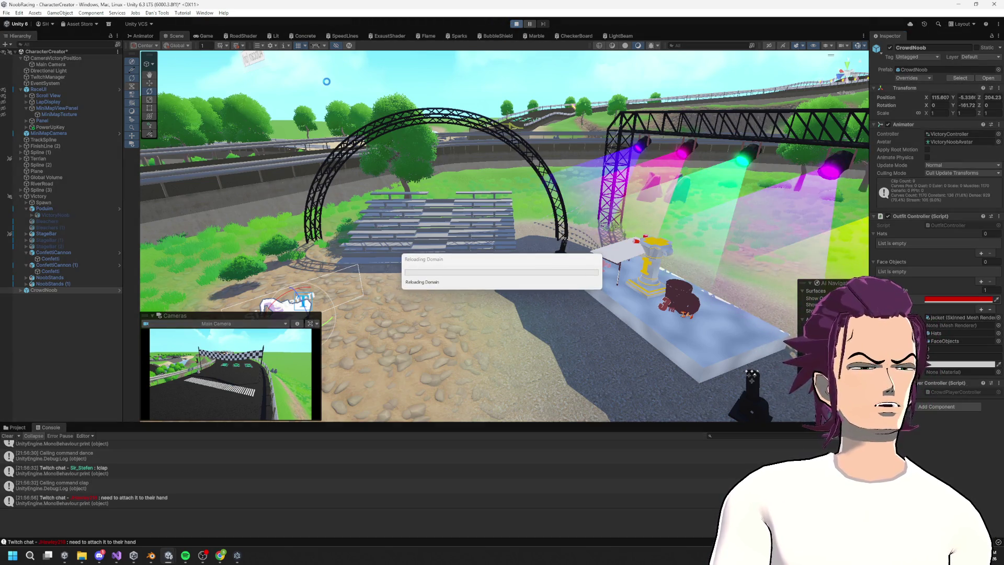